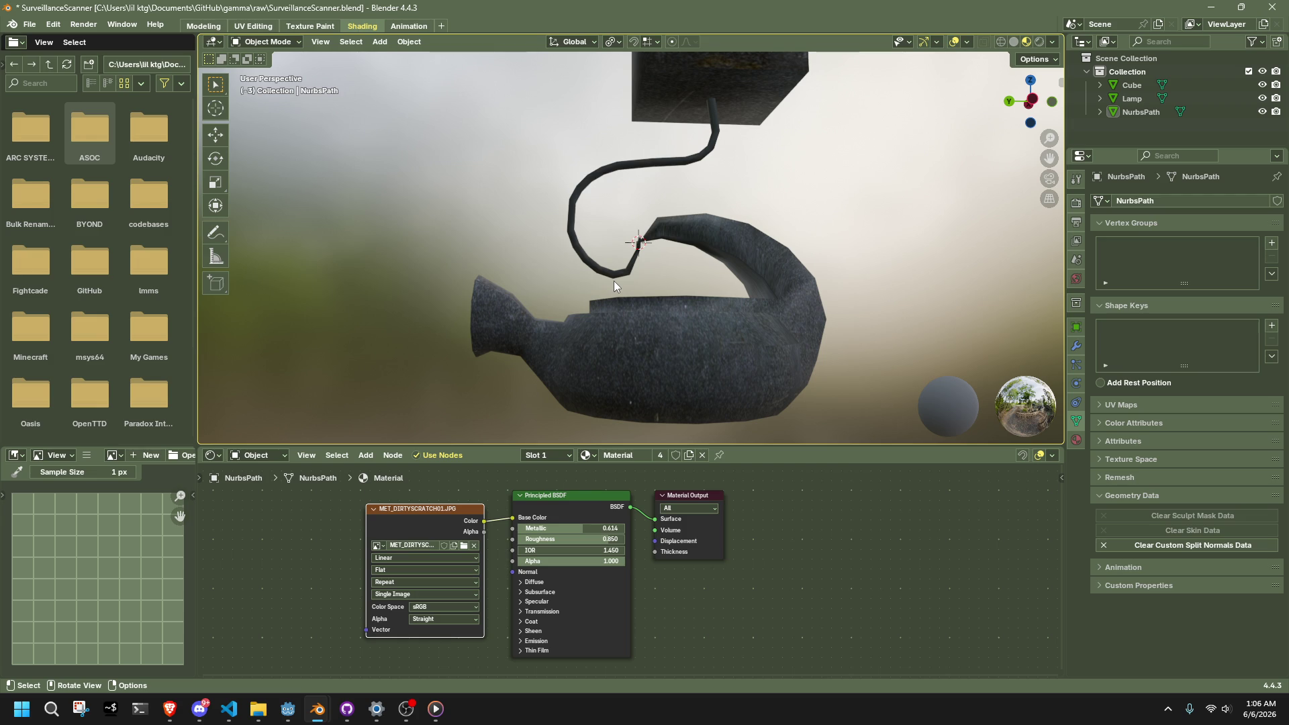
Step: Select the cube atop the stem and orbit to a close side view of it
key(alt+Tab)
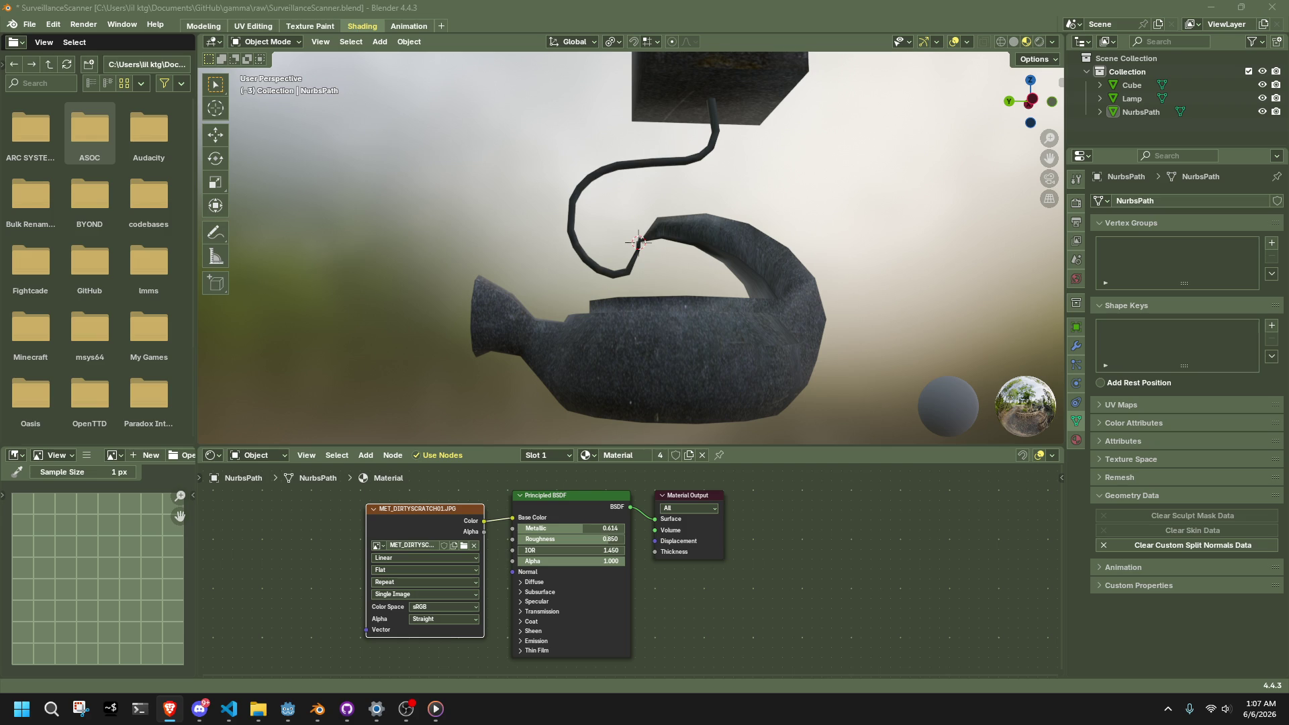
mouse_move(960, 315)
middle_down()
mouse_move(651, 305)
mouse_move(841, 361)
mouse_move(763, 302)
middle_up()
scroll(763, 302, down, 5)
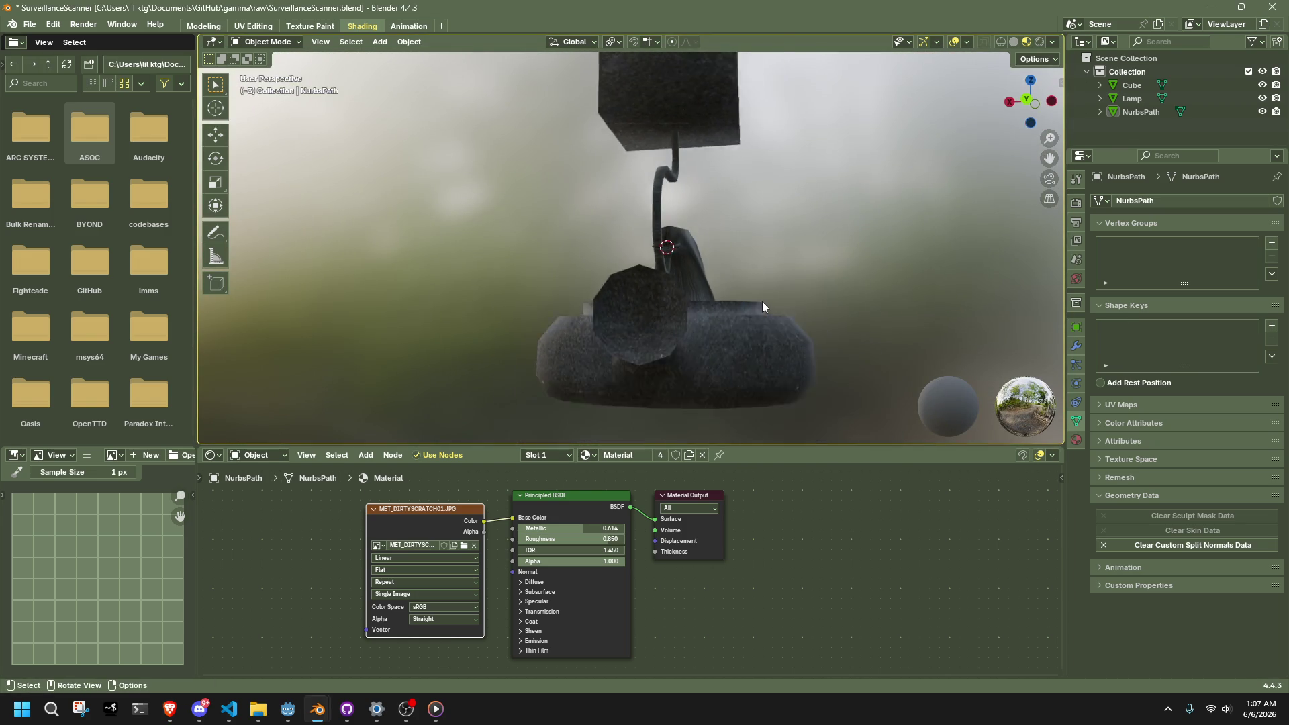
click(650, 97)
mouse_move(740, 145)
middle_down()
mouse_move(852, 167)
mouse_move(874, 196)
mouse_move(755, 184)
mouse_move(599, 126)
mouse_move(745, 129)
mouse_move(795, 370)
mouse_move(783, 406)
middle_up()
scroll(754, 119, up, 5)
mouse_move(682, 299)
middle_down()
mouse_move(672, 252)
mouse_move(744, 284)
mouse_move(960, 318)
mouse_move(847, 339)
mouse_move(498, 244)
mouse_move(819, 302)
mouse_move(690, 367)
mouse_move(743, 392)
mouse_move(1008, 340)
middle_up()
scroll(779, 231, up, 4)
Step: Reselect the cube, show its empty modifier stack and enter Edit Mode
click(871, 270)
click(672, 261)
click(1076, 346)
key(Tab)
middle_drag(671, 282, 662, 168)
Step: Symmetrize the whole cube mesh with direction +Y to -Y
key(a)
right_click(662, 162)
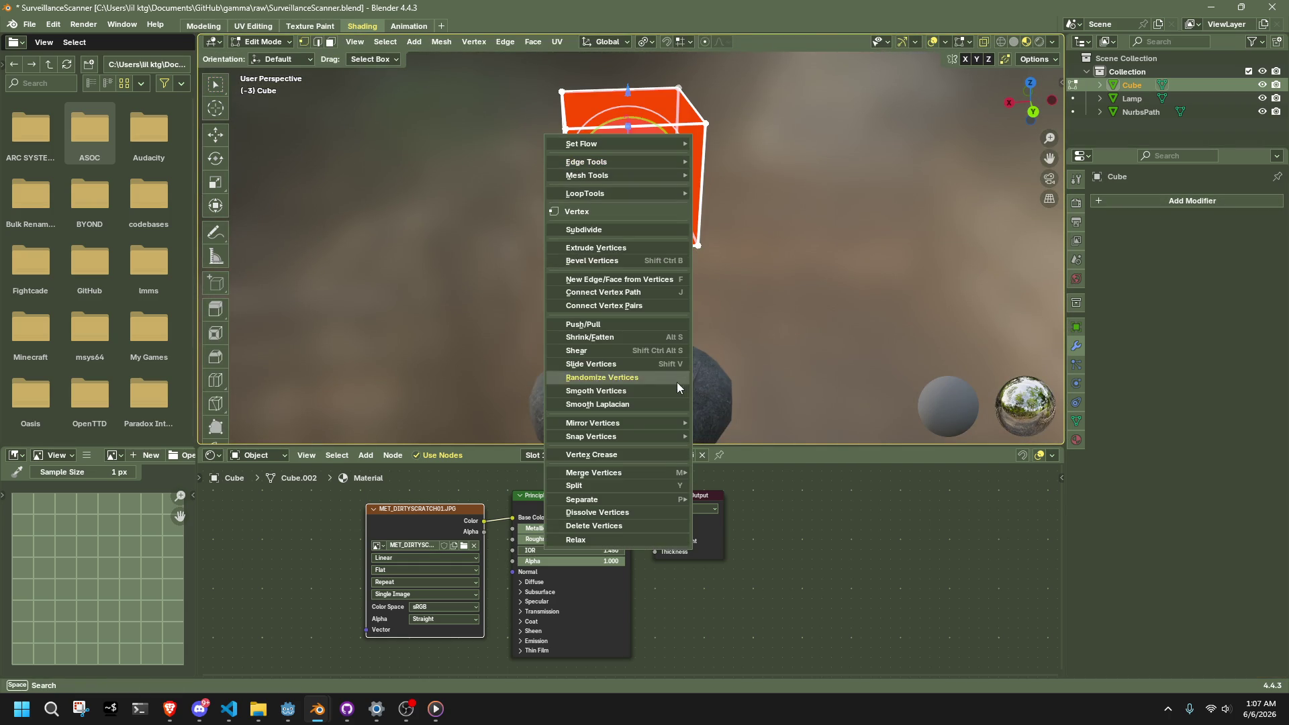
click(441, 43)
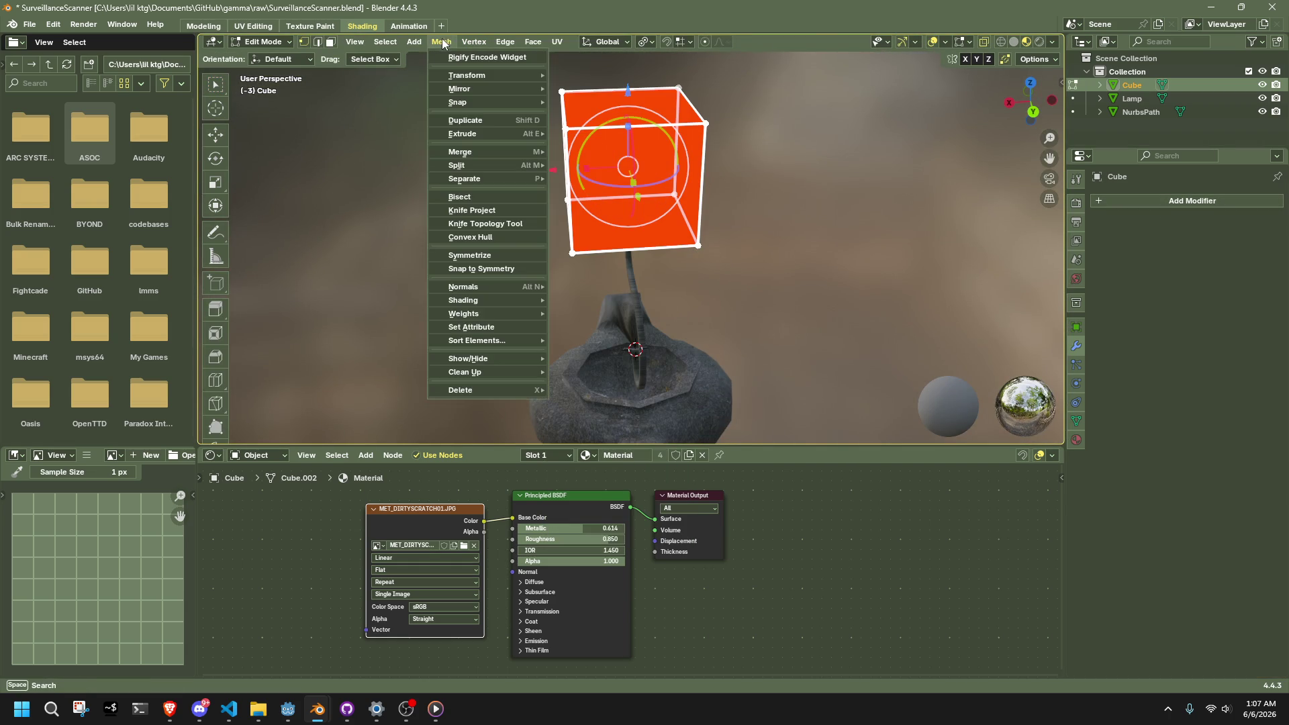
click(496, 255)
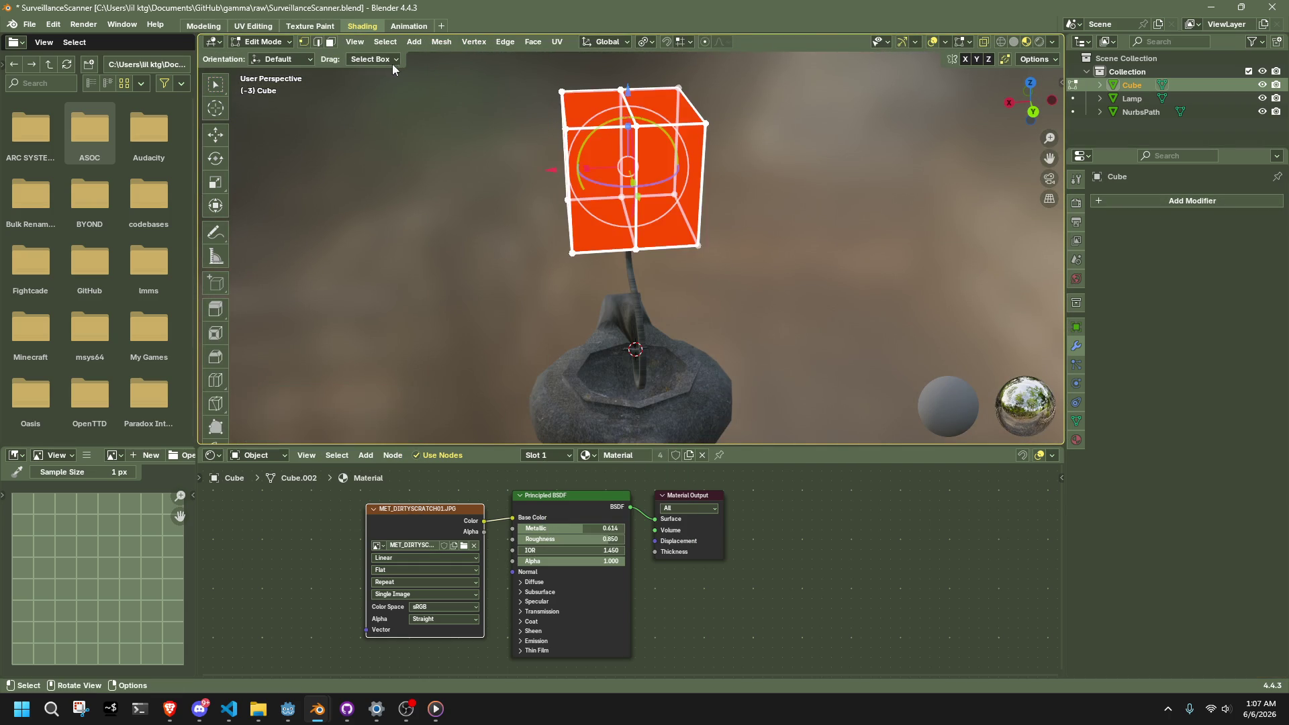
click(443, 42)
click(482, 248)
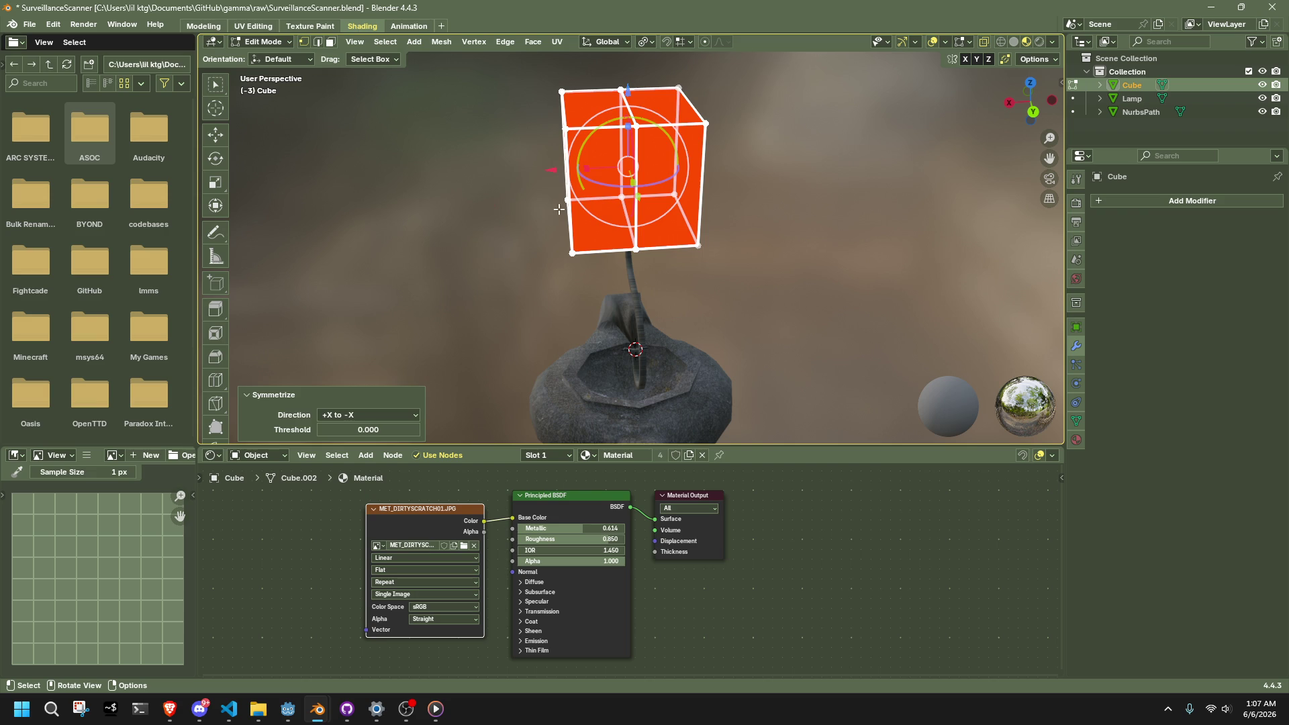
click(560, 208)
key(a)
click(443, 43)
click(474, 260)
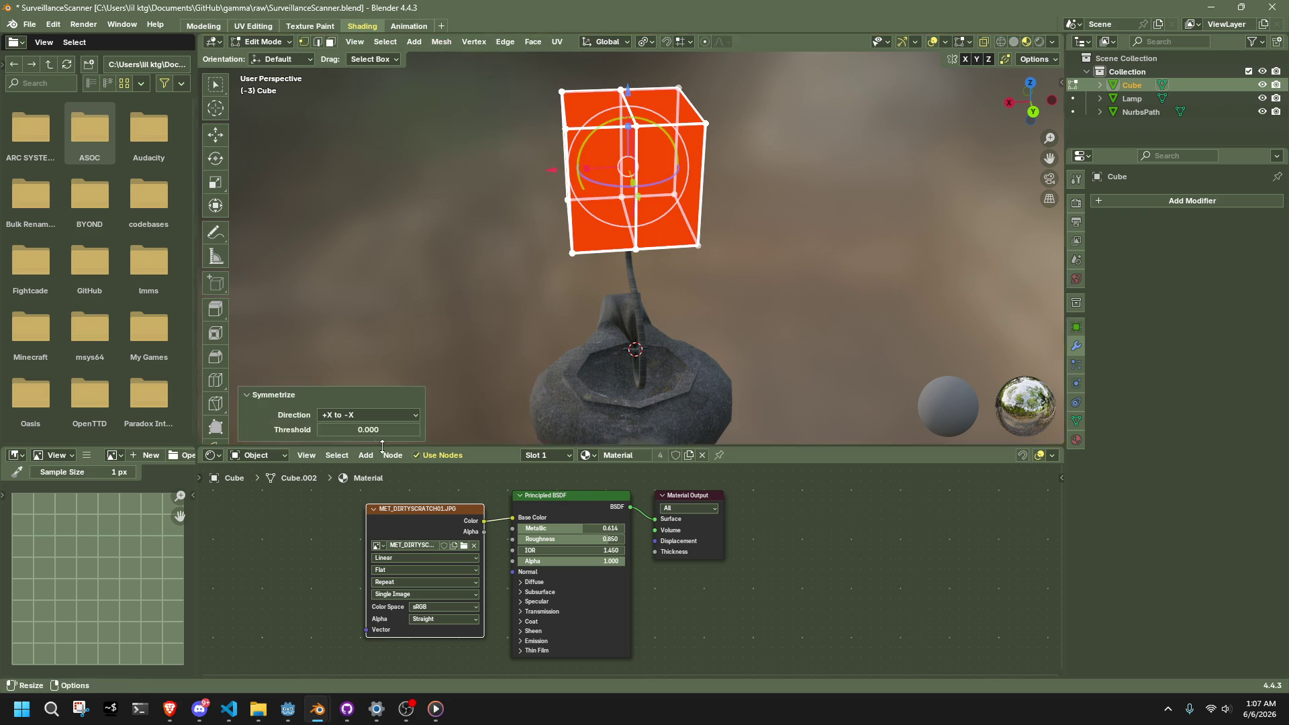
click(358, 412)
click(374, 471)
Step: In top view, box-select the lower row of vertices and delete them
drag(1024, 107, 1018, 94)
click(1030, 90)
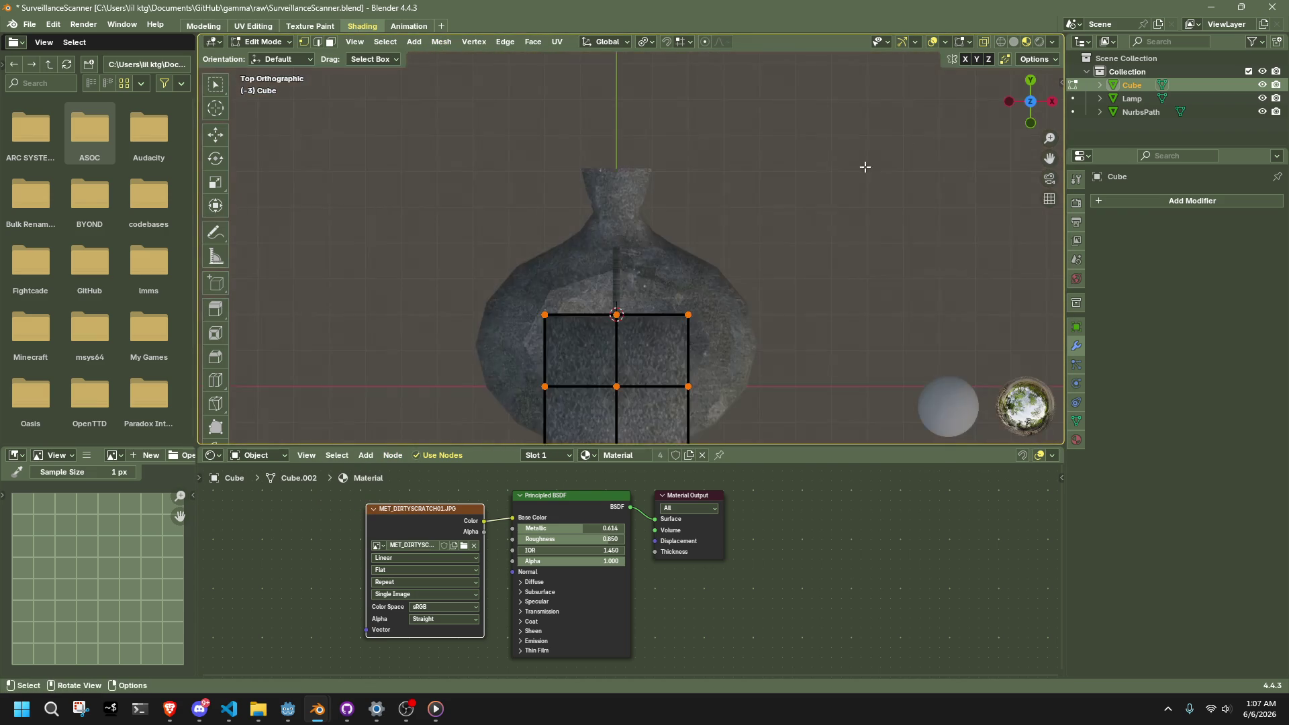
scroll(698, 336, down, 2)
key(b)
drag(762, 420, 503, 356)
key(x)
click(800, 264)
Step: Orbit back to perspective, return to Object Mode and deselect the half-box
mouse_move(800, 263)
middle_down()
mouse_move(765, 309)
mouse_move(779, 204)
middle_up()
key(Tab)
scroll(767, 239, up, 3)
click(766, 239)
Step: Add a Mirror modifier to the half-box and enable the Y axis to close it
click(583, 263)
click(1101, 205)
text(mirror)
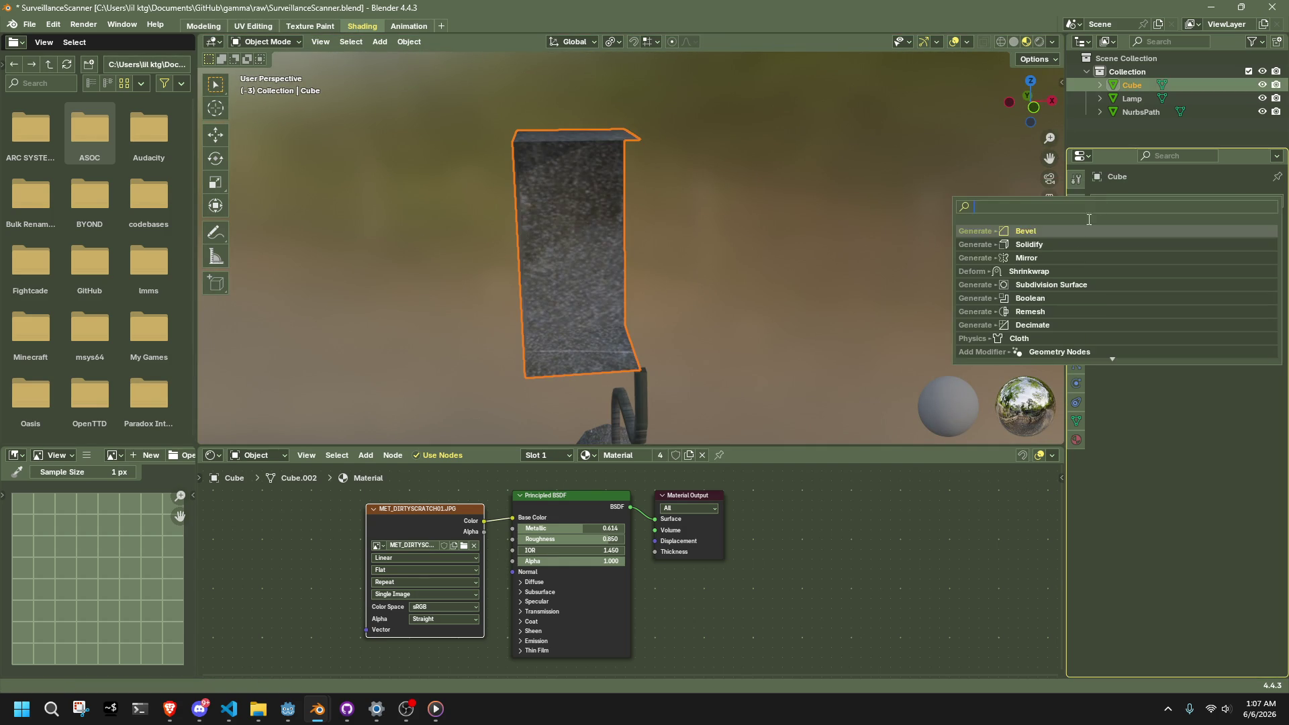
click(988, 236)
middle_drag(989, 241, 848, 256)
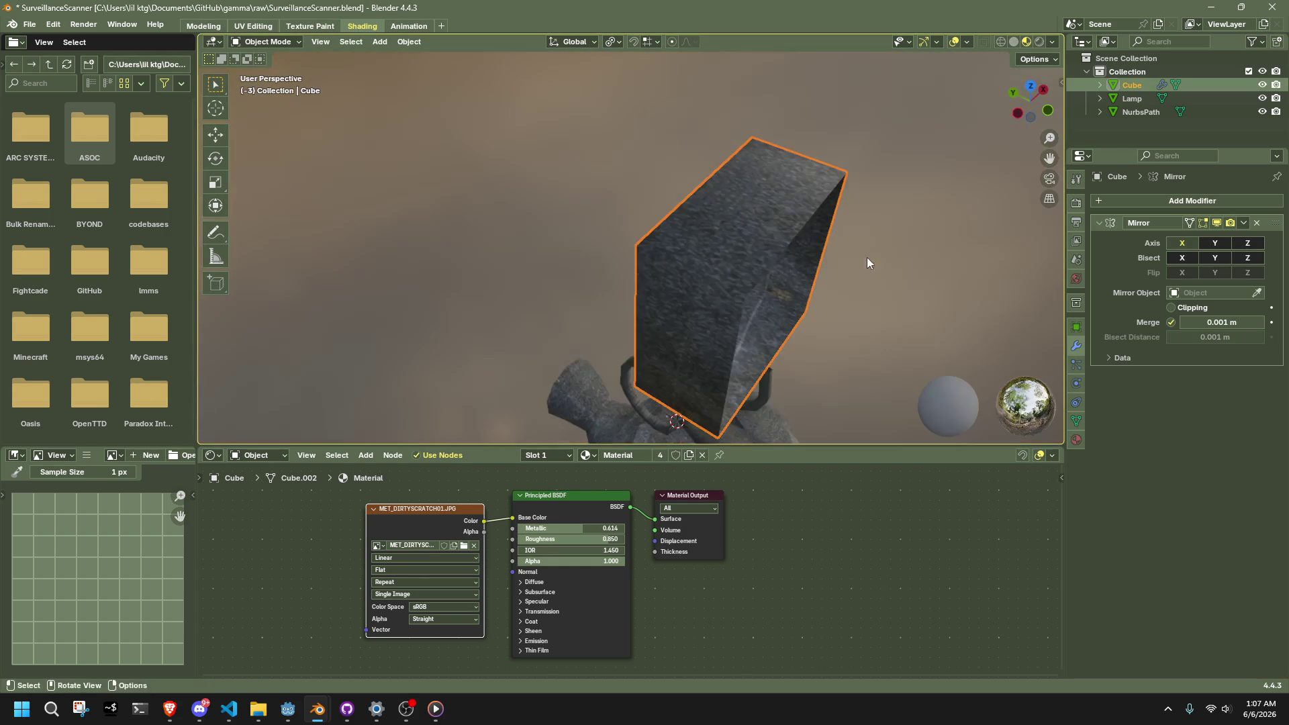
click(1219, 247)
mouse_move(926, 262)
middle_down()
mouse_move(835, 276)
mouse_move(639, 220)
mouse_move(933, 194)
mouse_move(869, 224)
mouse_move(846, 276)
mouse_move(771, 172)
mouse_move(705, 228)
mouse_move(699, 320)
mouse_move(730, 248)
mouse_move(753, 244)
mouse_move(702, 204)
middle_up()
Step: In Edit Mode, subdivide the box's right face, then return to Object Mode
key(Tab)
scroll(702, 321, up, 3)
scroll(701, 205, down, 3)
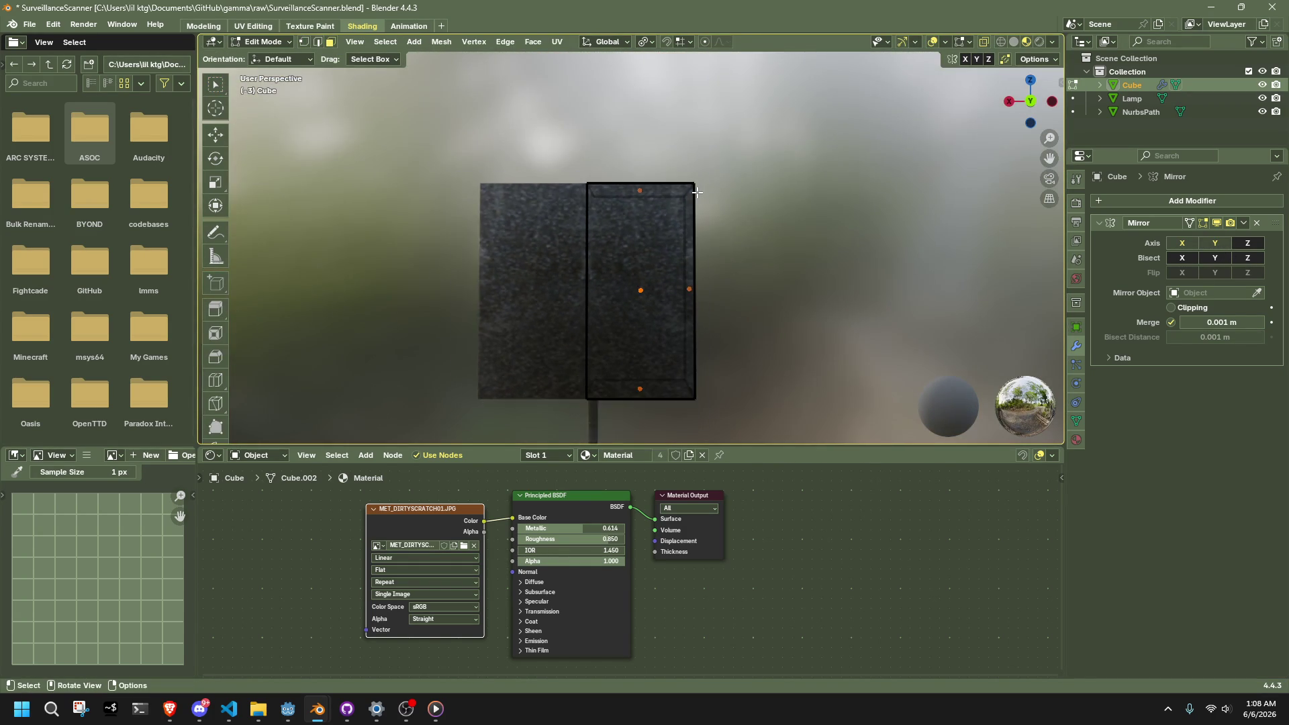
scroll(705, 228, up, 5)
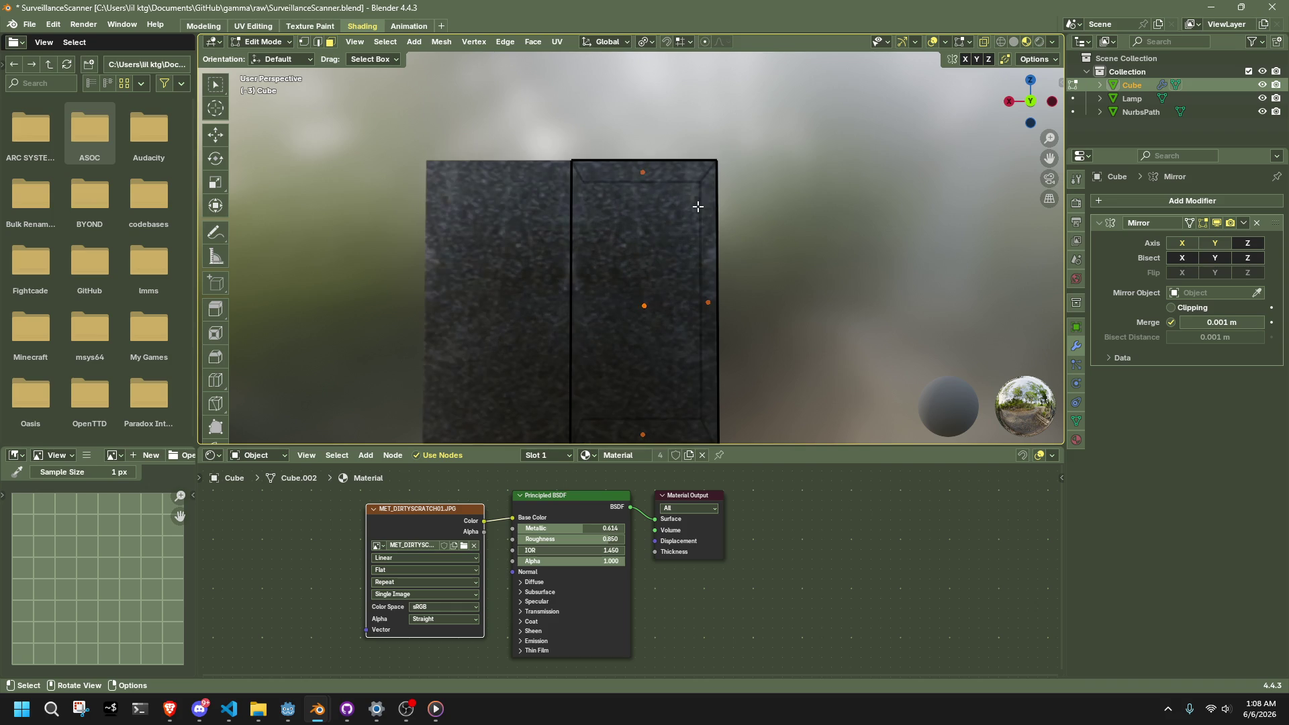
click(627, 264)
right_click(627, 265)
click(598, 318)
key(1)
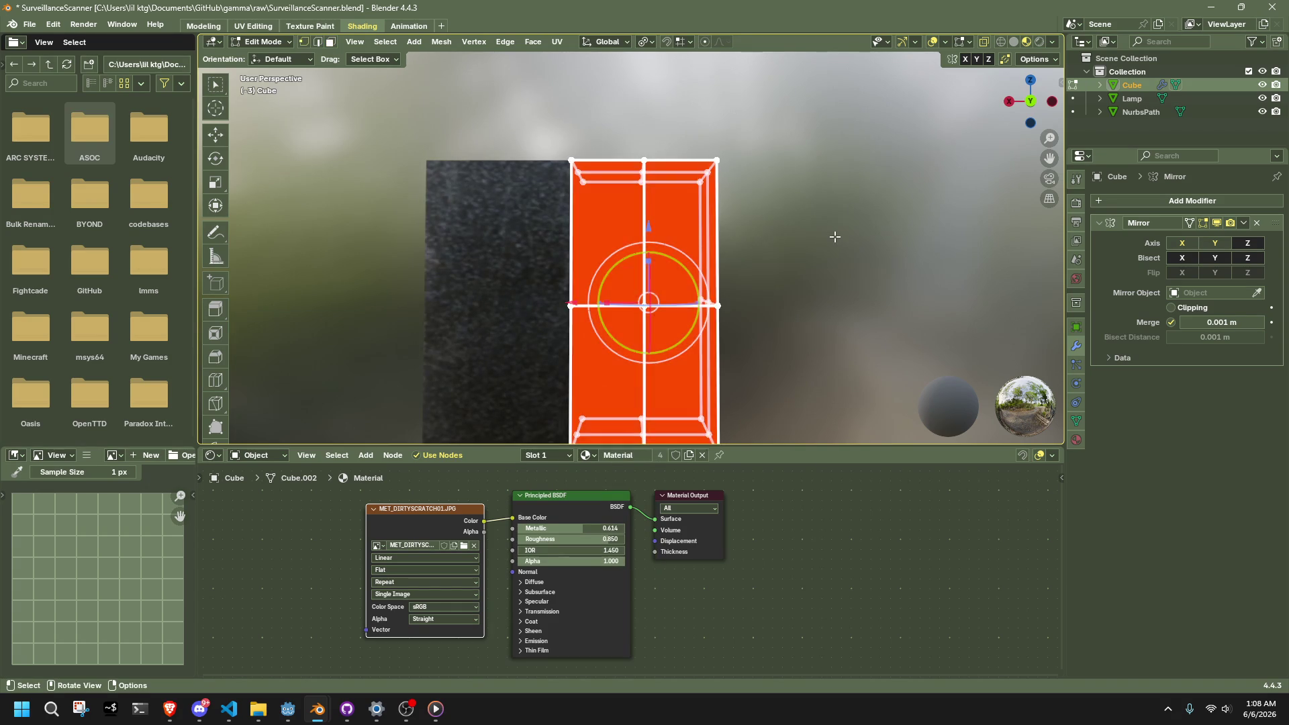
mouse_move(743, 239)
middle_down()
mouse_move(691, 273)
mouse_move(610, 247)
mouse_move(642, 276)
mouse_move(578, 256)
mouse_move(703, 287)
mouse_move(815, 295)
middle_up()
key(a)
key(Tab)
key(Tab)
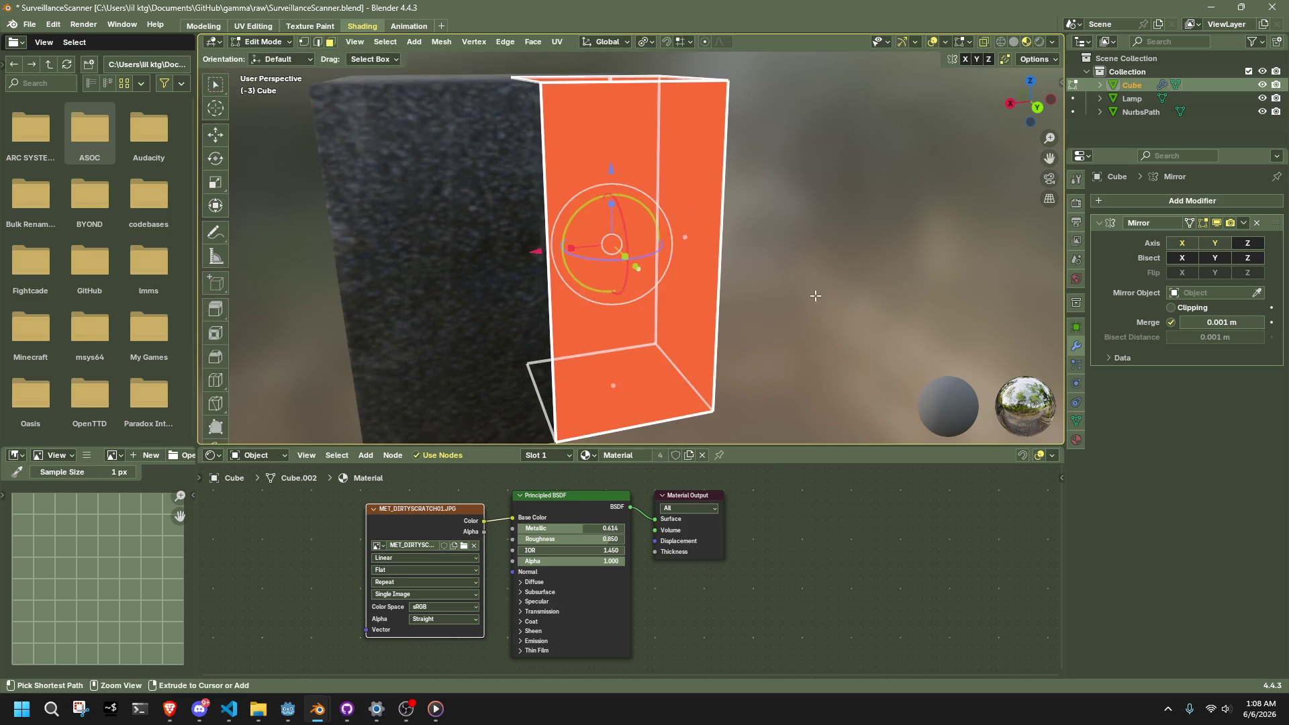
key(Tab)
click(815, 295)
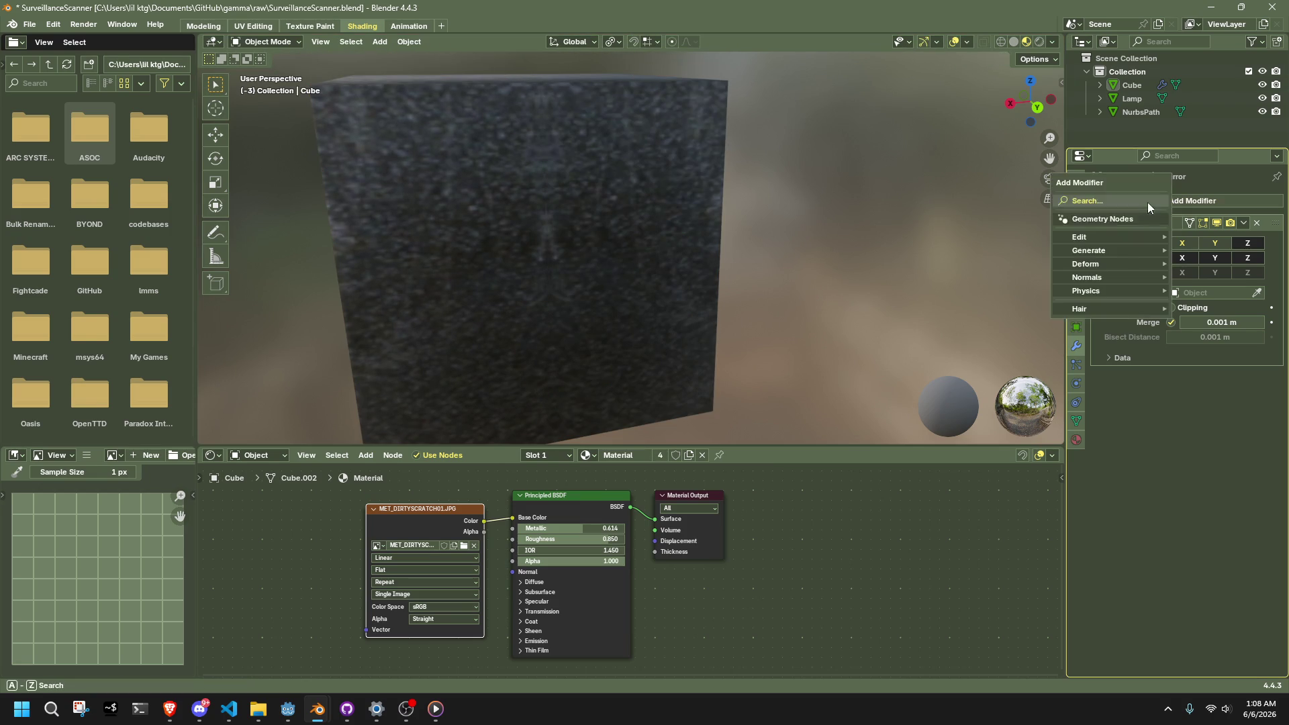
Step: Add a Subdivision Surface modifier to the box
click(1145, 201)
text(sub)
key(Return)
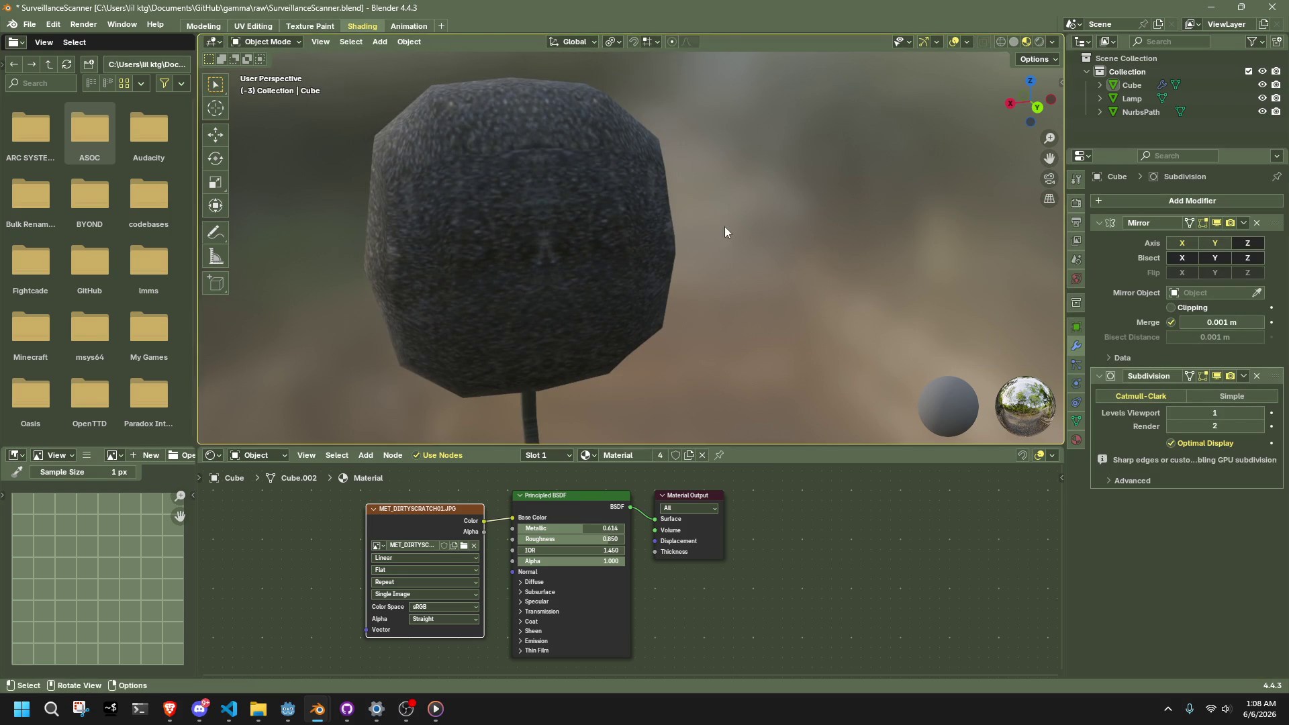
Step: Crease the edges of the top and bottom faces to full strength 1
key(Tab)
middle_drag(700, 203, 674, 201)
click(633, 273)
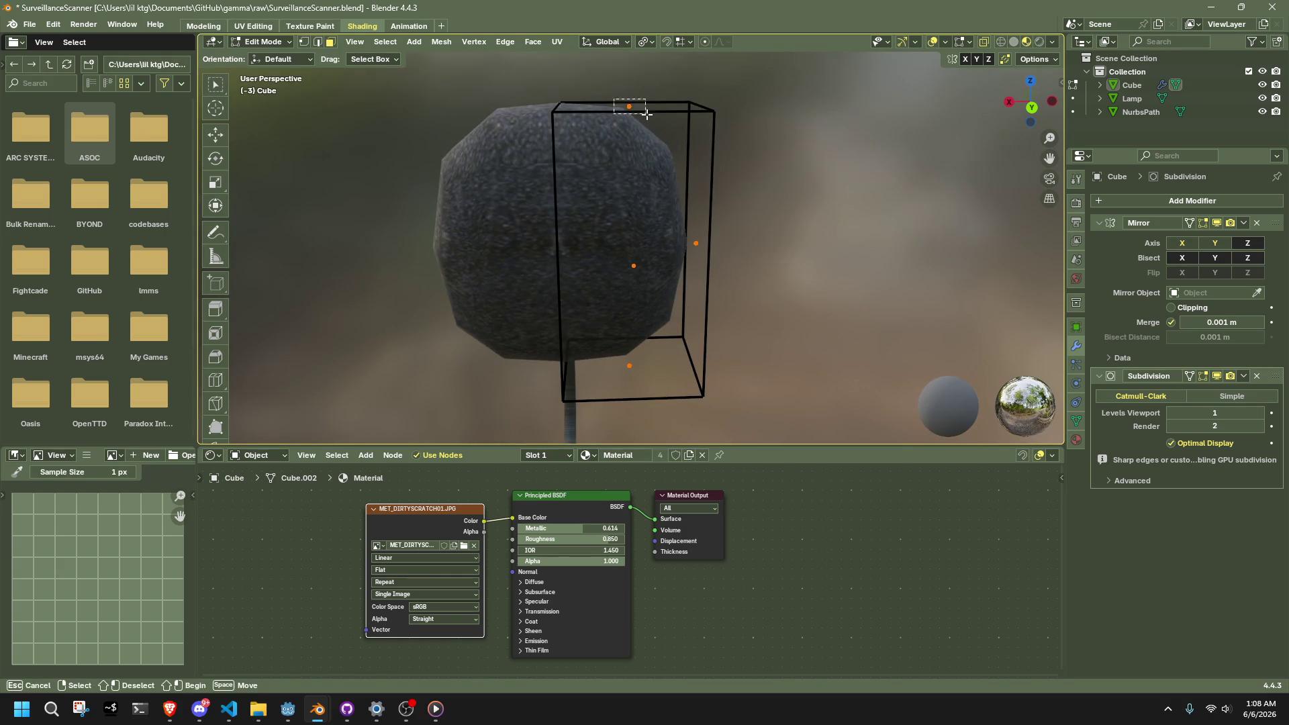
shift+click(623, 369)
key(shift+e)
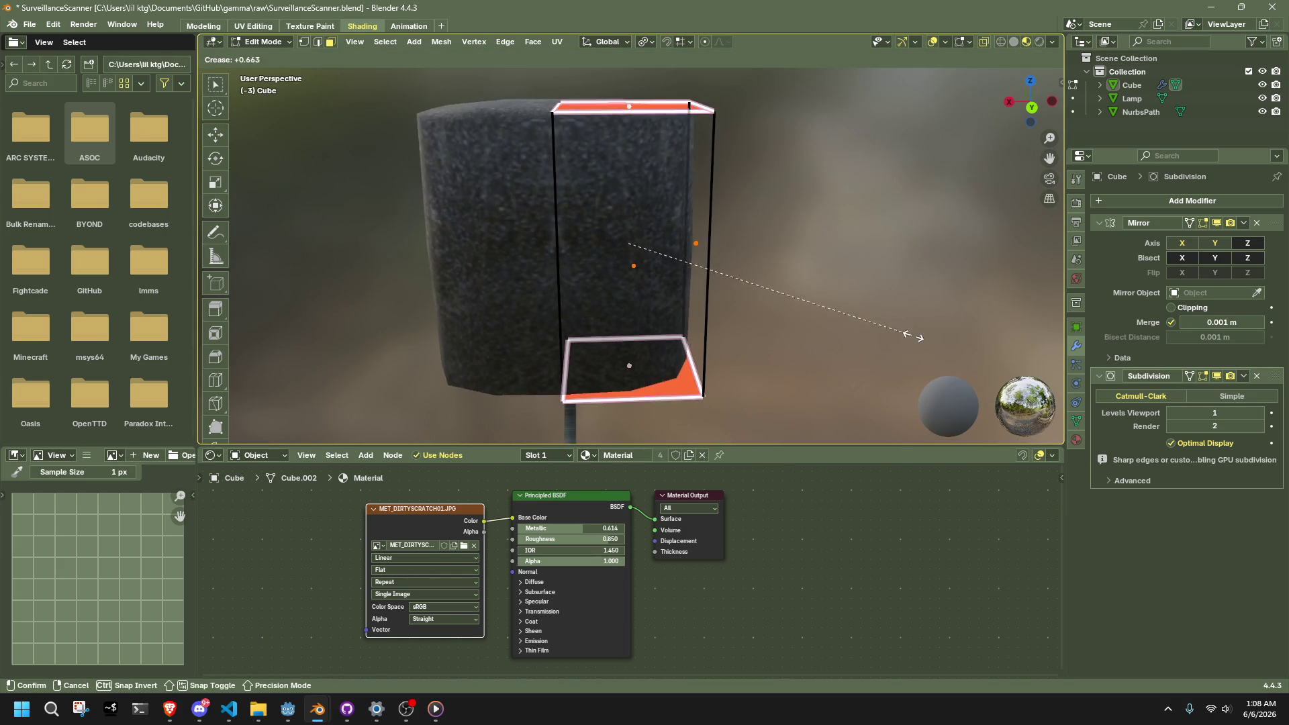
key(1)
key(Return)
middle_drag(864, 241, 955, 242)
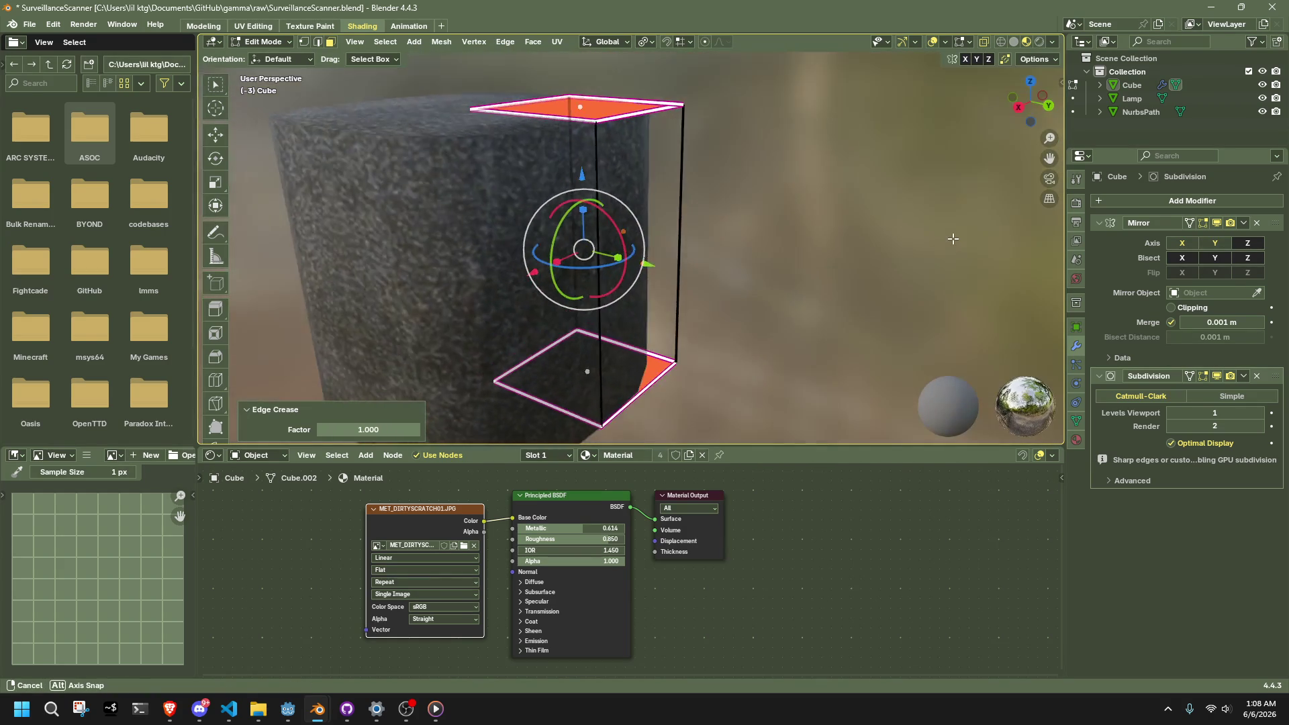
key(shift+e)
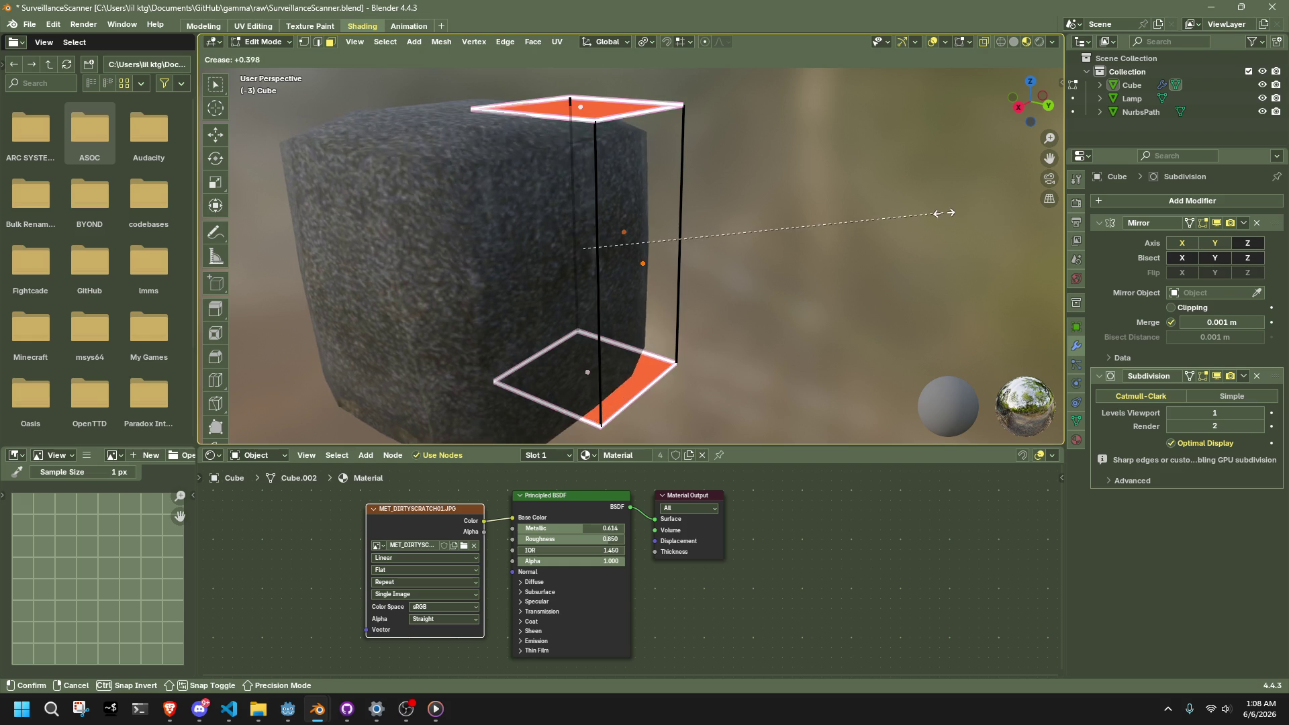
click(1012, 215)
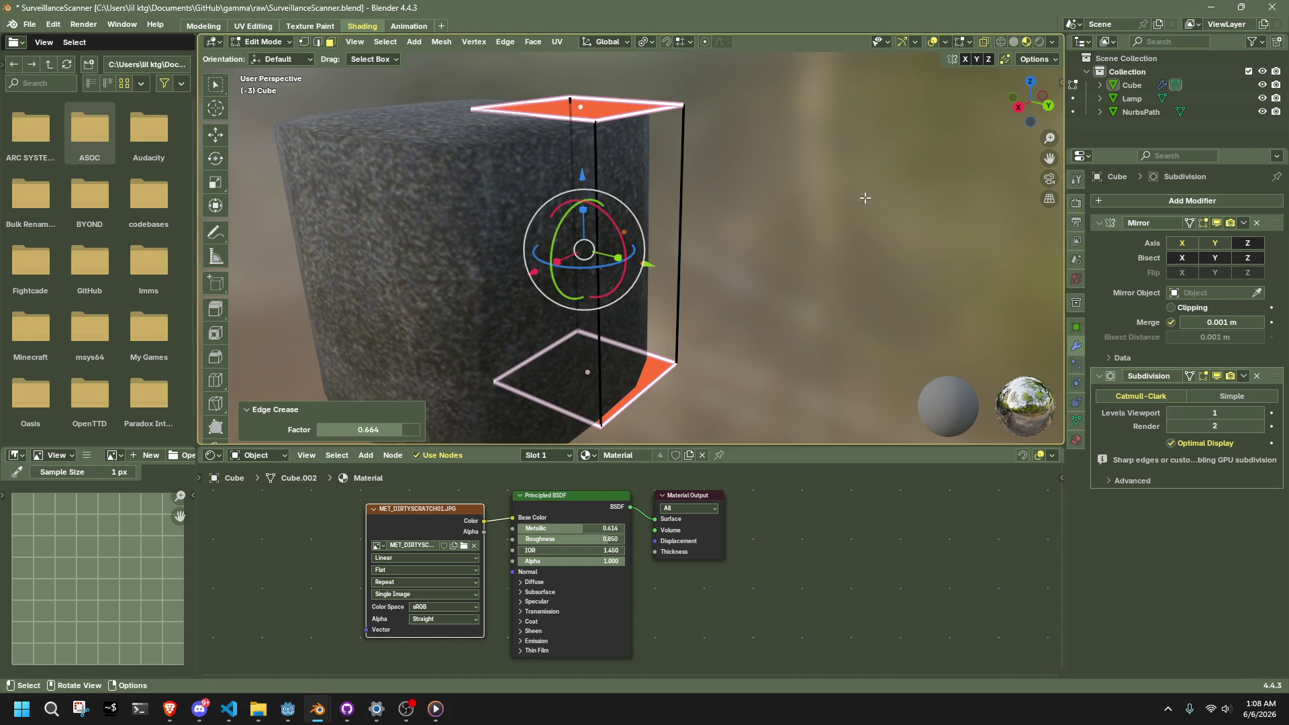
key(Tab)
Step: Apply the Subdivision modifier to bake the rounded drum into the mesh
mouse_move(817, 247)
middle_down()
mouse_move(763, 266)
mouse_move(612, 243)
middle_up()
click(612, 243)
key(Tab)
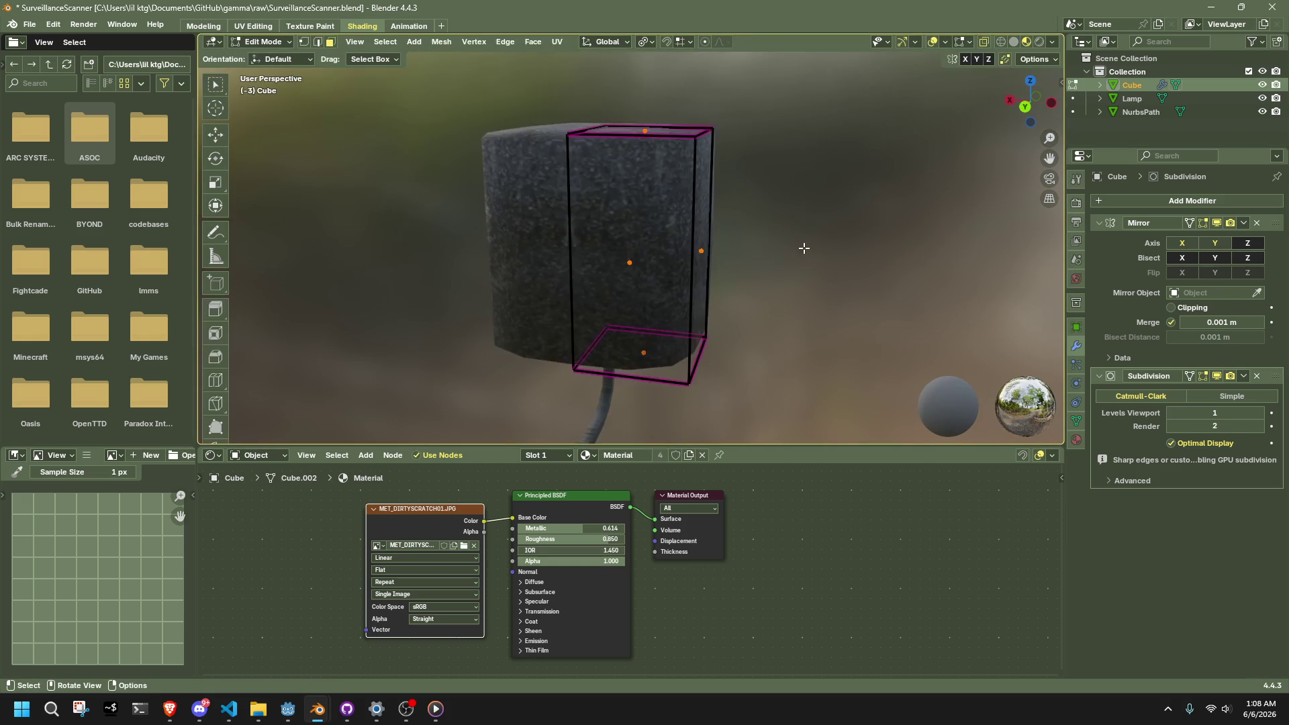
key(Tab)
click(1239, 376)
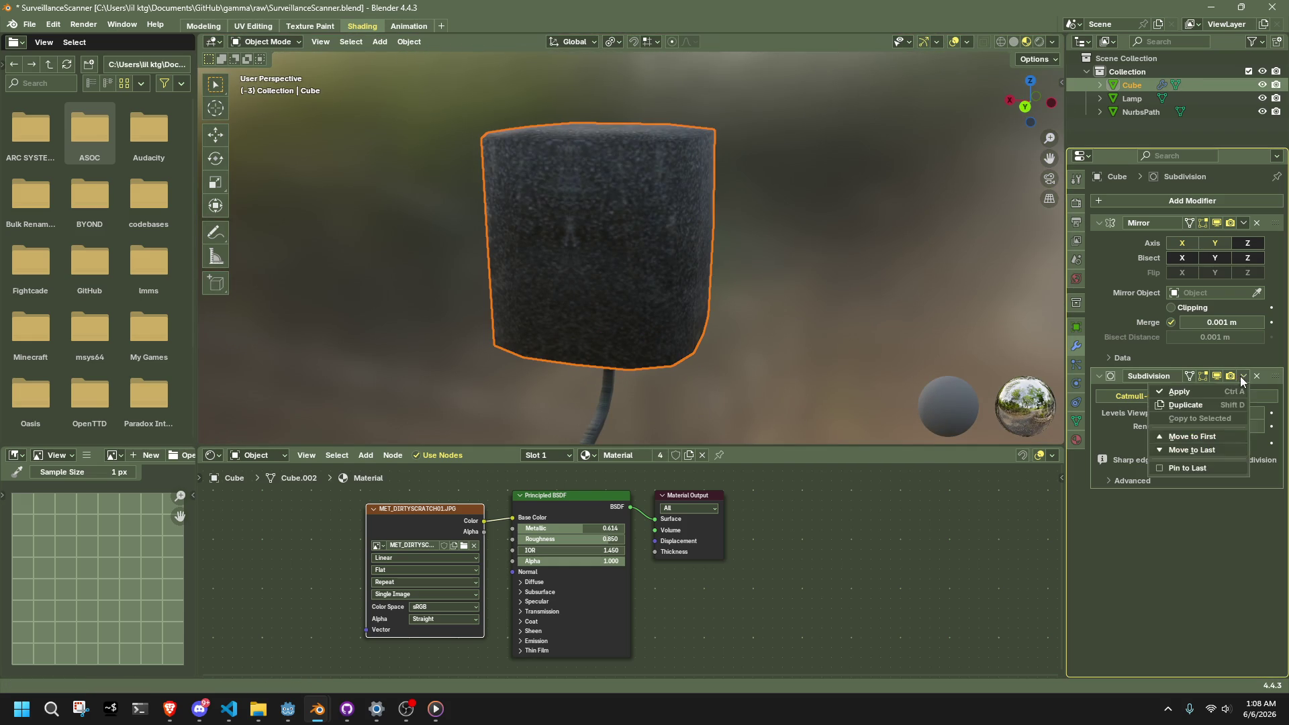
click(1213, 386)
key(Tab)
Step: Cut an edge loop and slide it down the drum, undoing a stray cut near the top
mouse_move(815, 249)
middle_down()
mouse_move(521, 197)
mouse_move(733, 252)
middle_up()
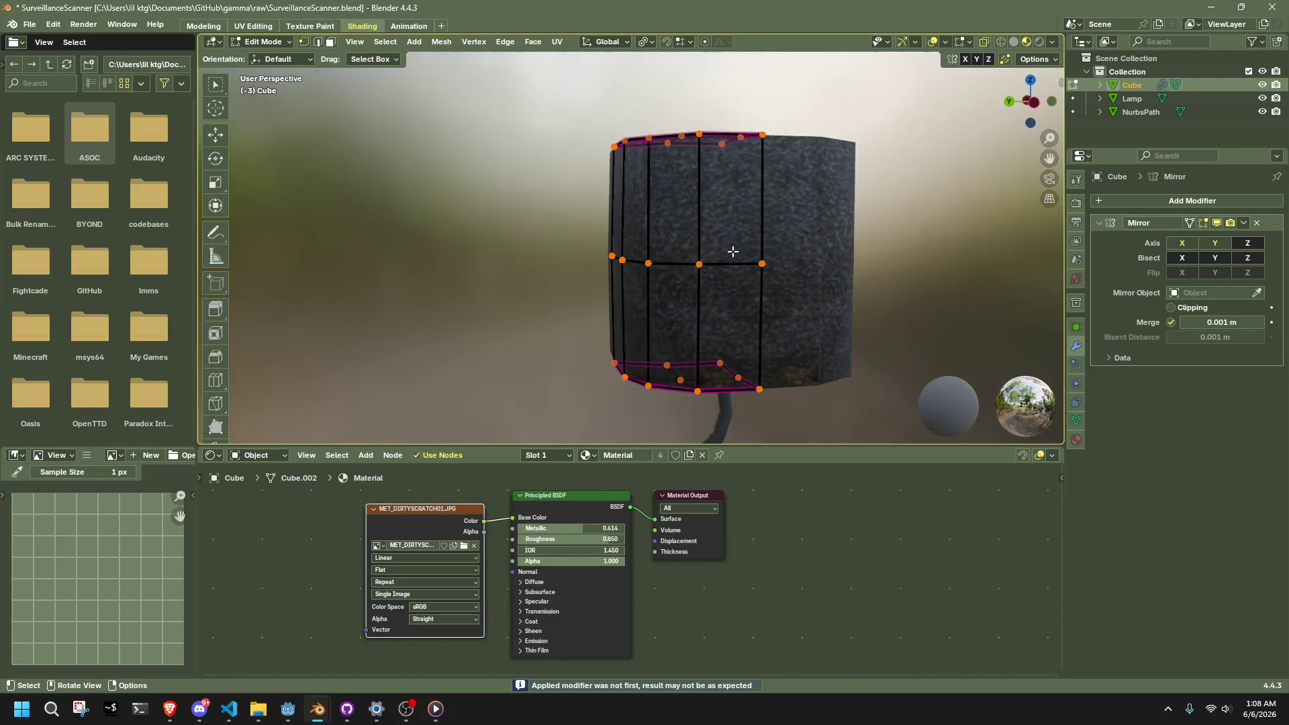
key(3)
mouse_move(806, 235)
middle_down()
mouse_move(742, 202)
mouse_move(757, 288)
mouse_move(654, 290)
middle_up()
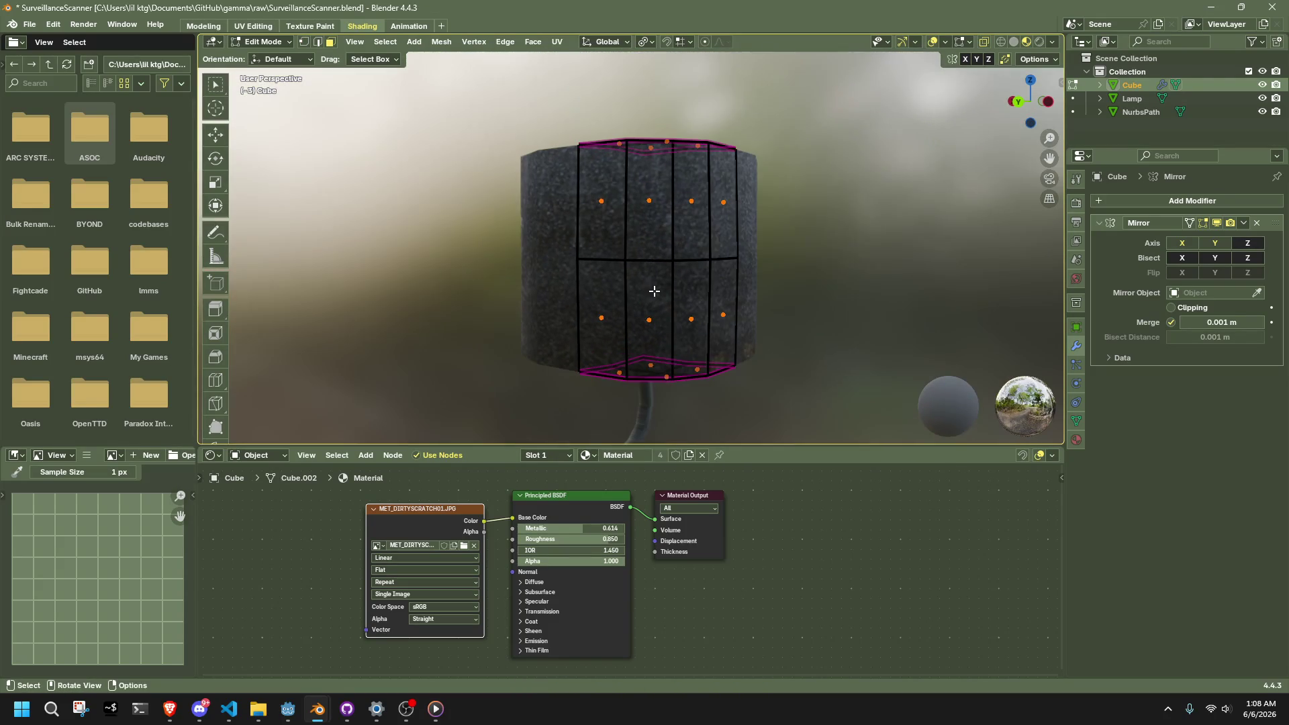
click(221, 374)
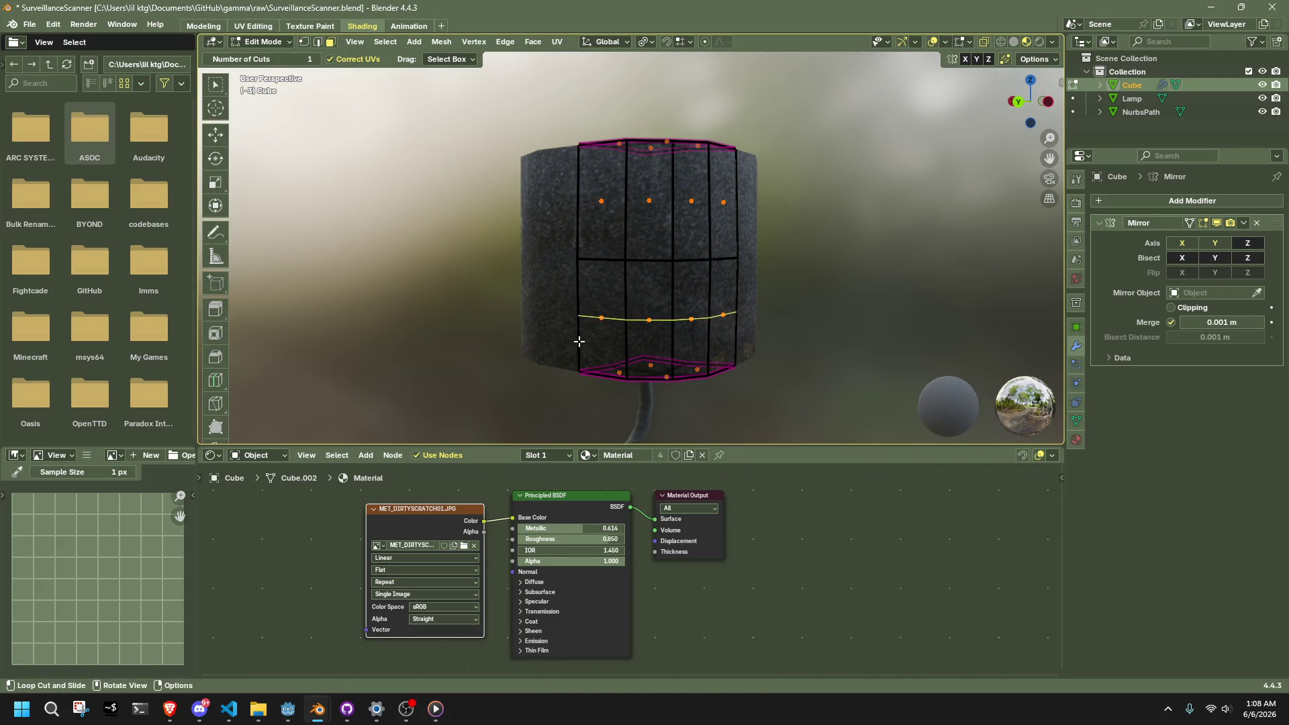
drag(590, 338, 606, 373)
key(shift+e)
click(621, 213)
click(622, 214)
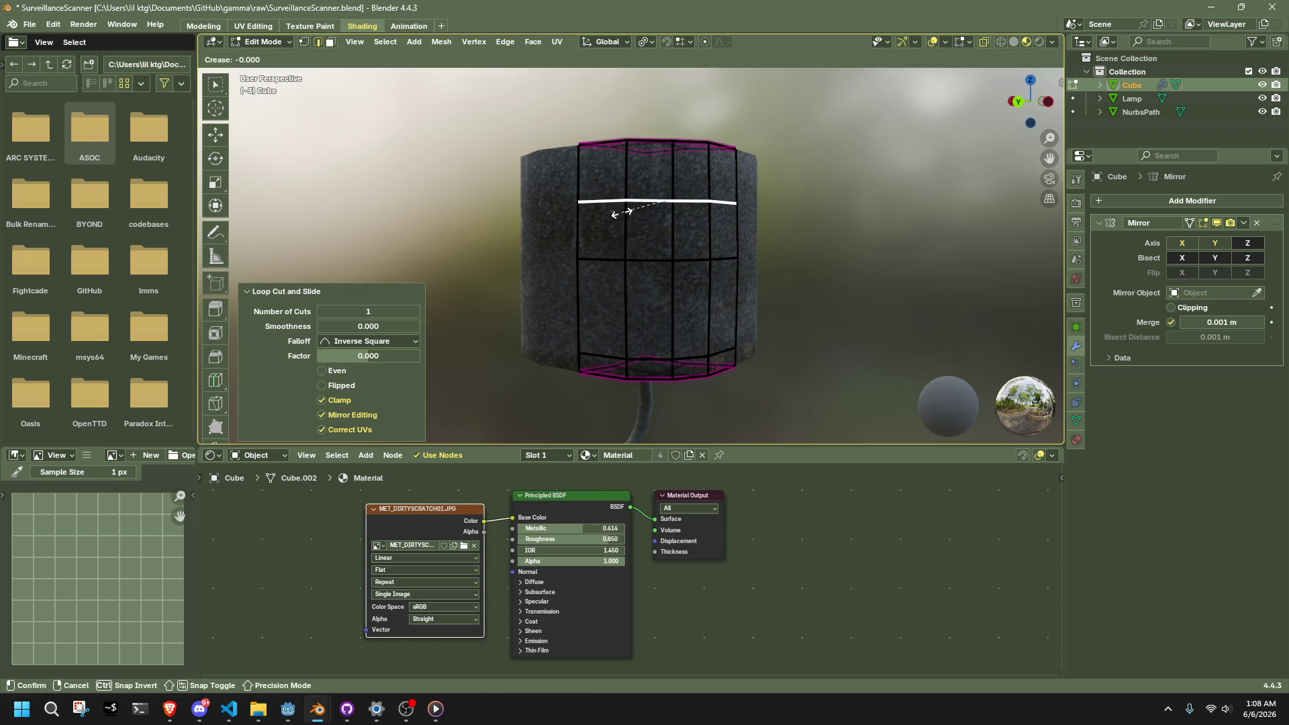
key(ctrl+z)
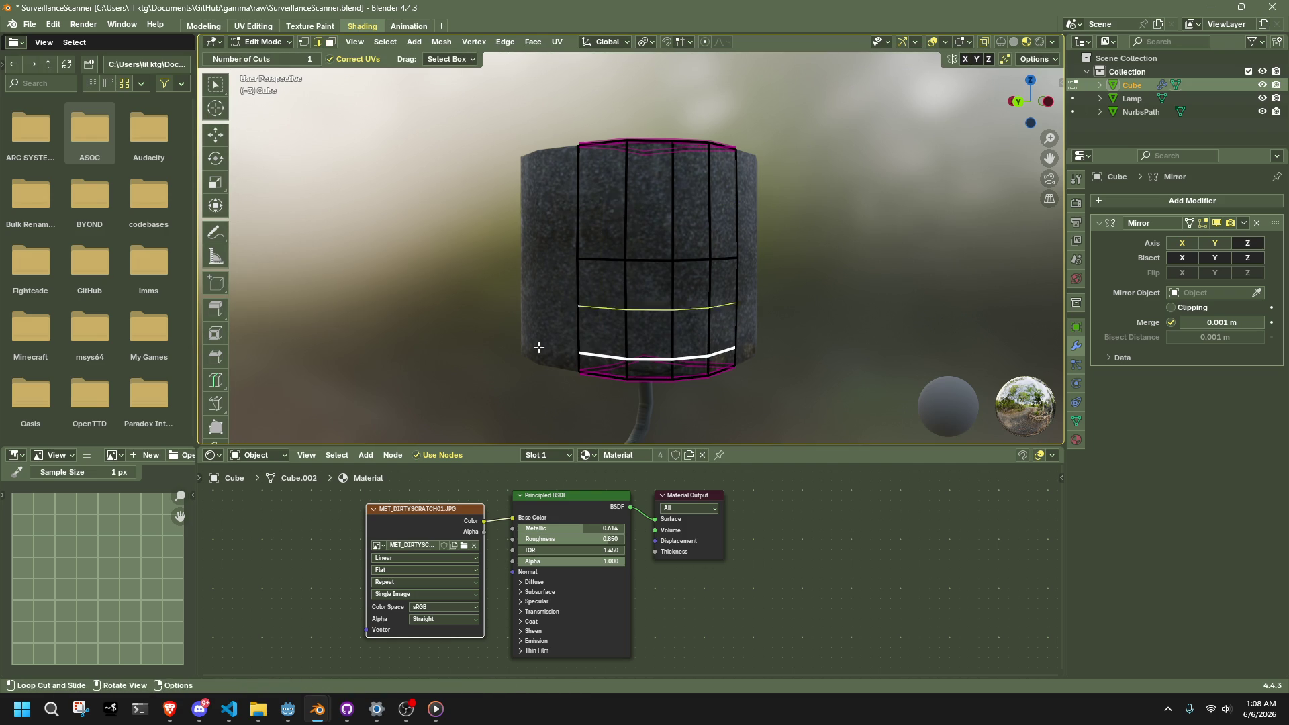
key(ctrl+z)
Step: Cut a loop near the drum's bottom edge and set its slide factor to 0
mouse_move(577, 339)
mouse_down()
mouse_move(576, 369)
mouse_move(463, 377)
mouse_up()
mouse_move(389, 360)
mouse_down()
mouse_move(376, 360)
mouse_move(411, 353)
mouse_up()
click(402, 356)
text(0.666)
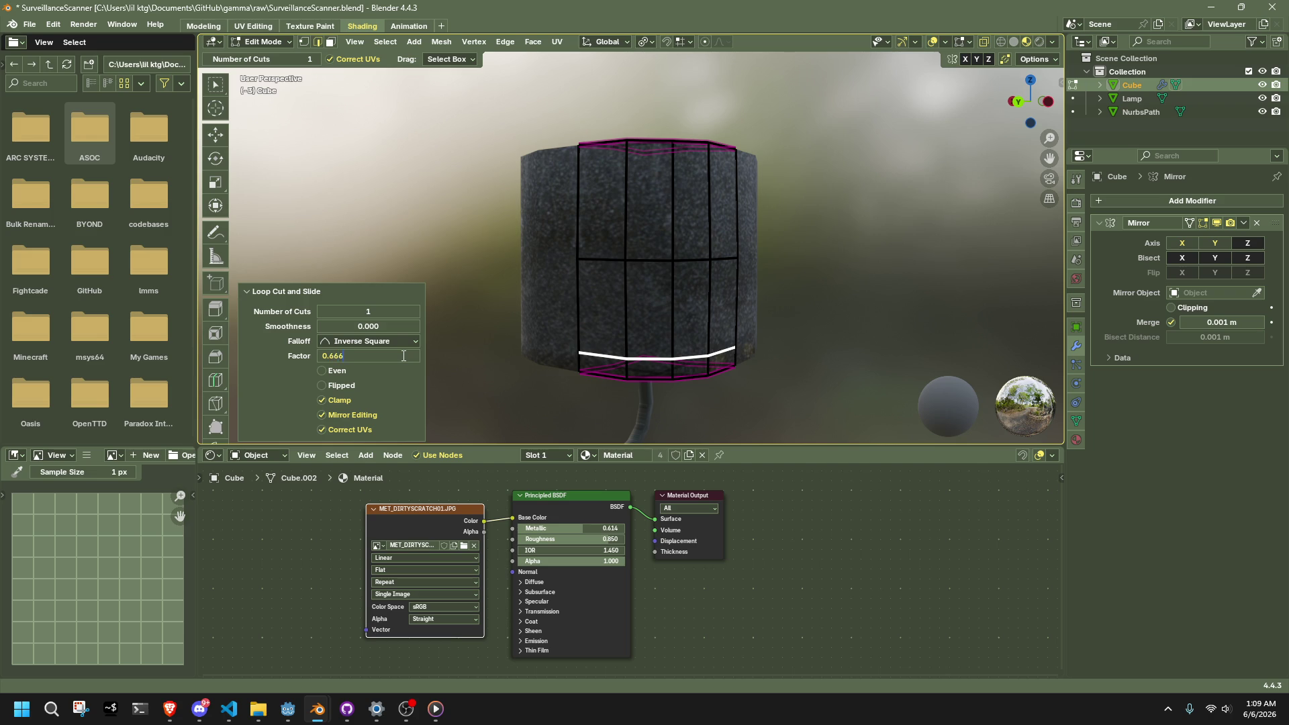
key(Return)
Step: Add a loop near the cylinder top with slide factor -0.666
click(595, 183)
drag(378, 358, 208, 357)
click(336, 356)
text(-0.)
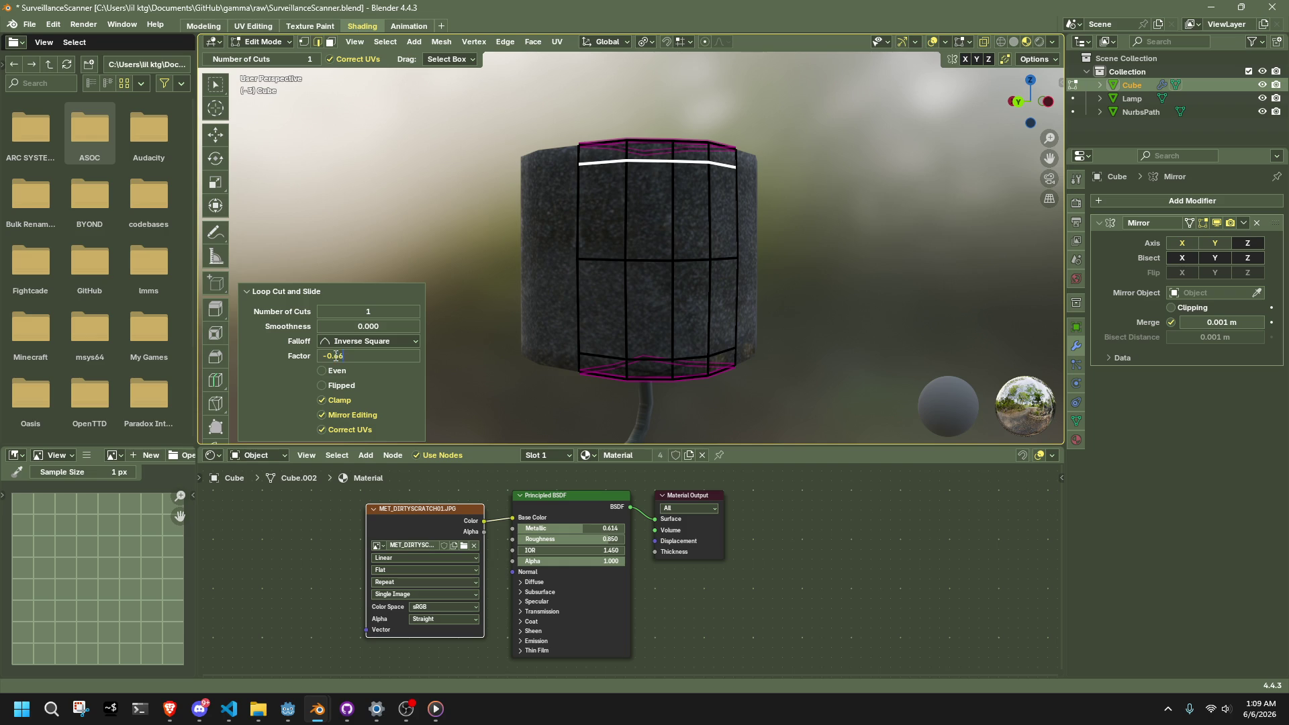
text(6)
key(Return)
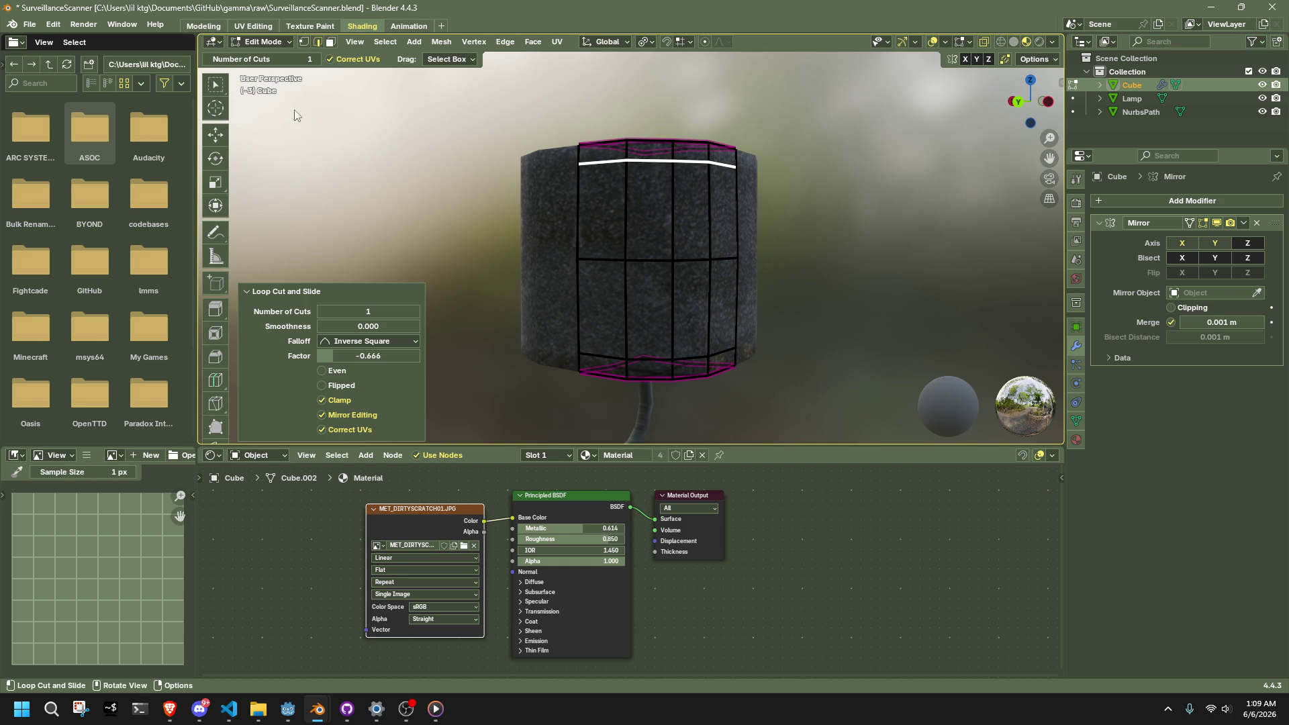
Step: With the Transform tool in face select, box-select the body's front faces
click(208, 206)
key(3)
drag(541, 204, 812, 321)
Step: Extrude the selected front faces inward along their normals
middle_drag(813, 321, 921, 312)
right_click(920, 312)
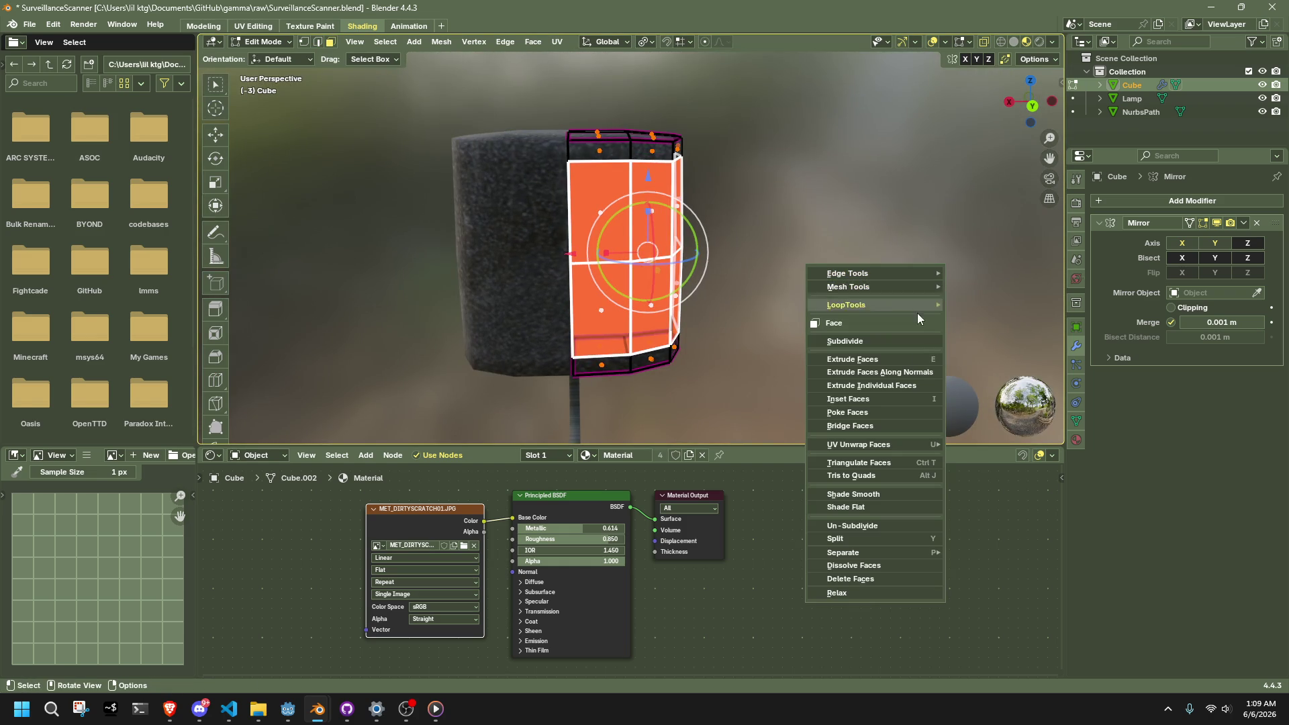
click(910, 366)
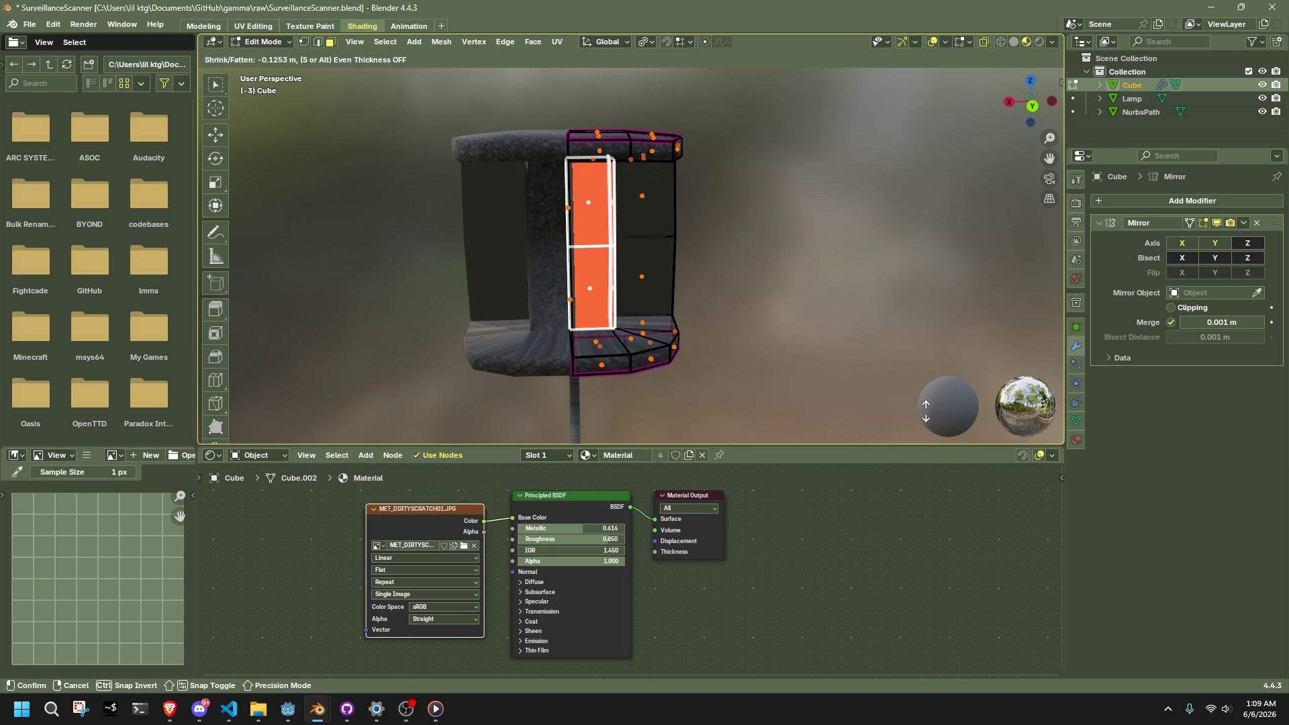
click(787, 250)
Step: In vertex mode, box-select across the middle of the body front
scroll(788, 250, up, 5)
mouse_move(788, 250)
middle_down()
mouse_move(631, 179)
mouse_move(930, 279)
middle_up()
scroll(705, 202, down, 5)
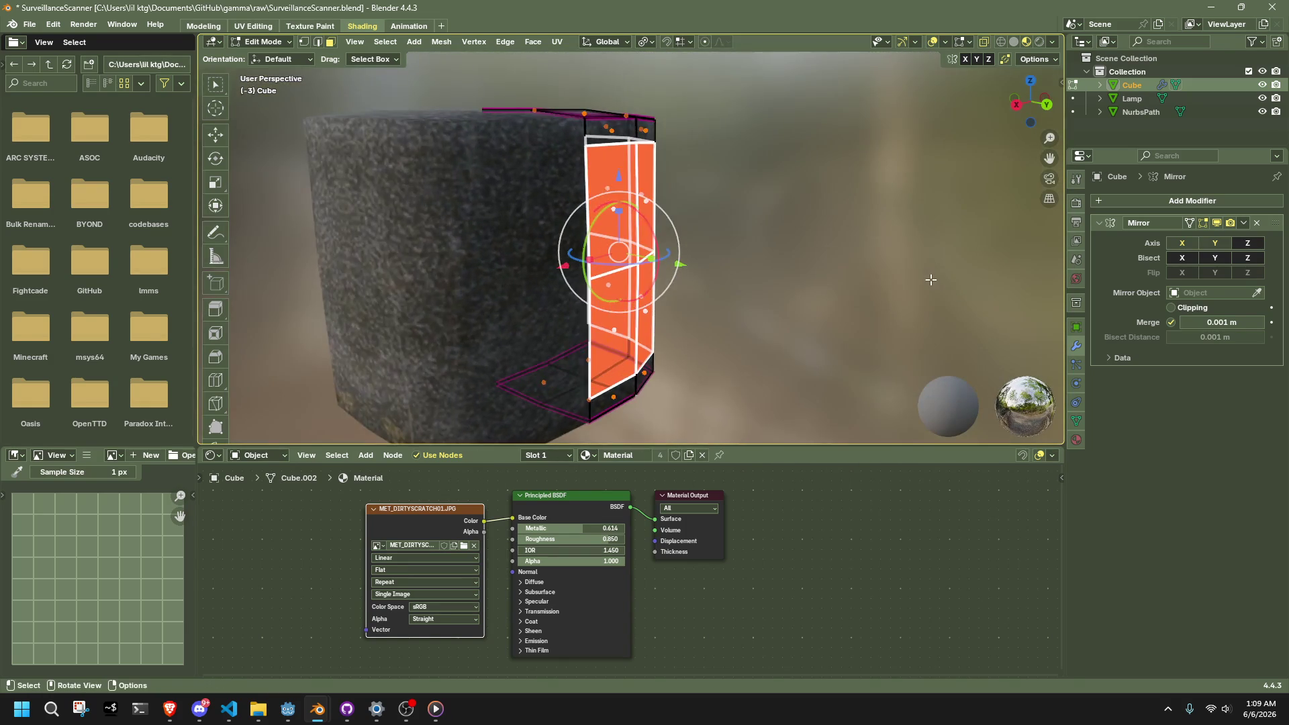
scroll(837, 231, up, 5)
key(1)
scroll(743, 192, down, 3)
scroll(801, 199, up, 4)
mouse_move(802, 198)
middle_down()
mouse_move(779, 210)
mouse_move(843, 218)
mouse_move(771, 244)
mouse_move(535, 184)
mouse_move(510, 201)
middle_up()
drag(508, 204, 878, 281)
mouse_move(588, 226)
middle_down()
mouse_move(757, 241)
mouse_move(834, 220)
mouse_move(601, 217)
middle_up()
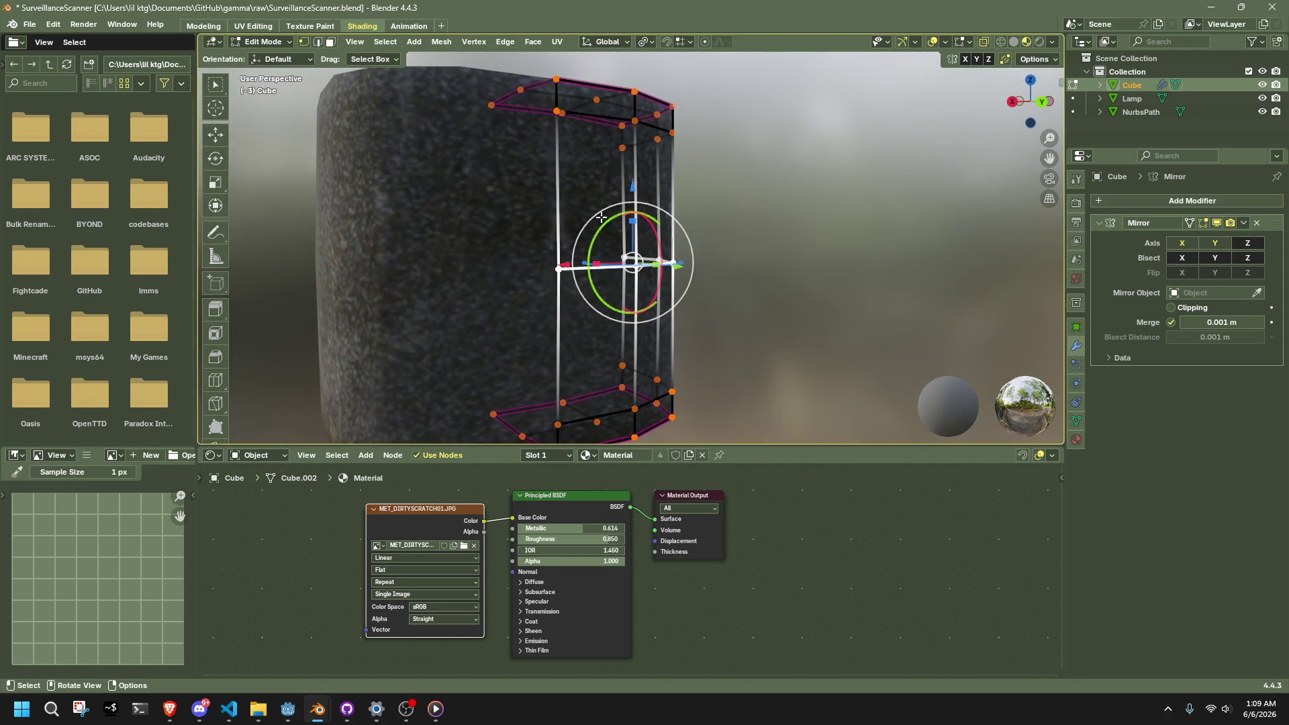
Step: Select the upper faces plus the lower front face and push them inward along normals
click(330, 42)
drag(493, 151, 710, 290)
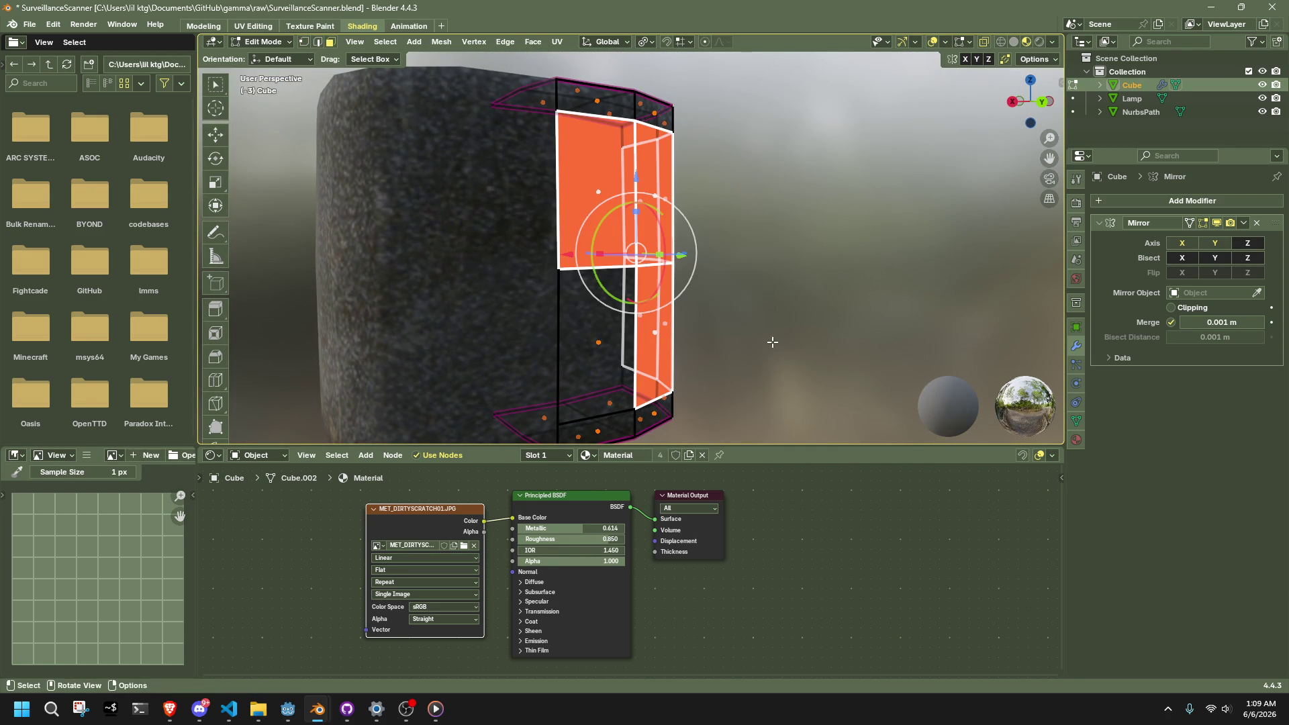
shift+click(588, 328)
right_click(826, 287)
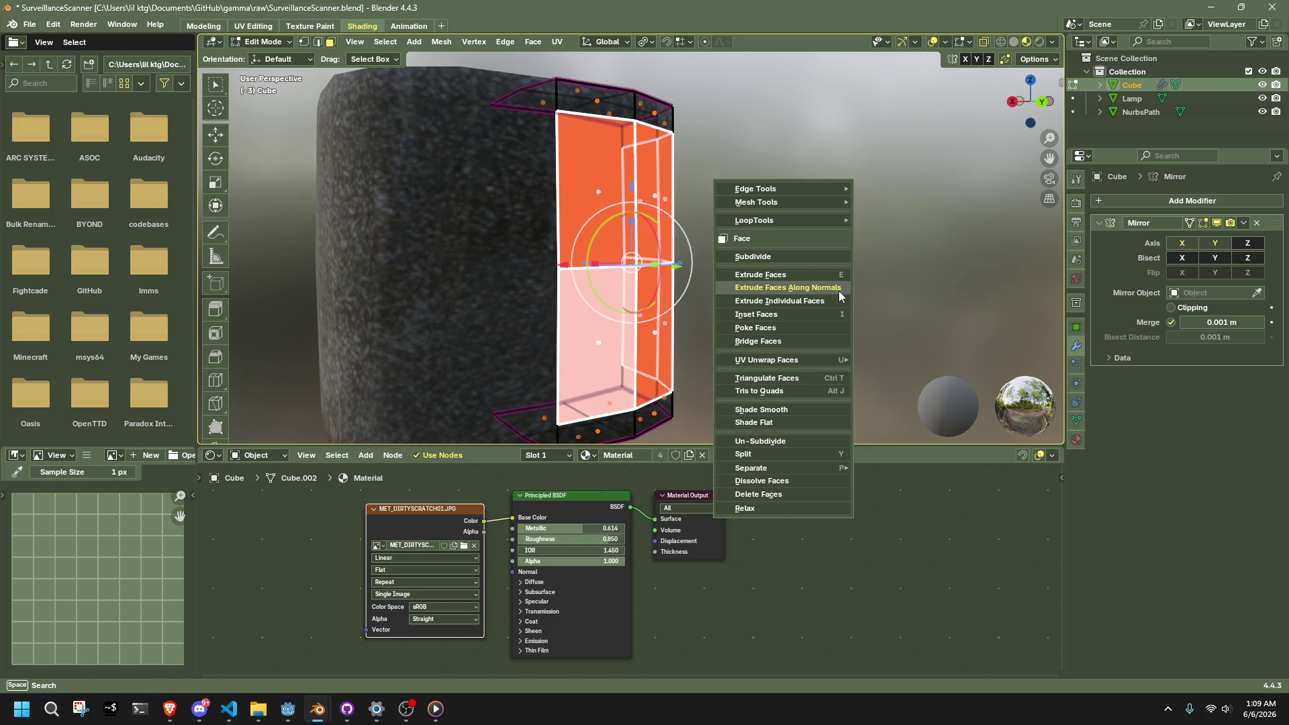
click(839, 292)
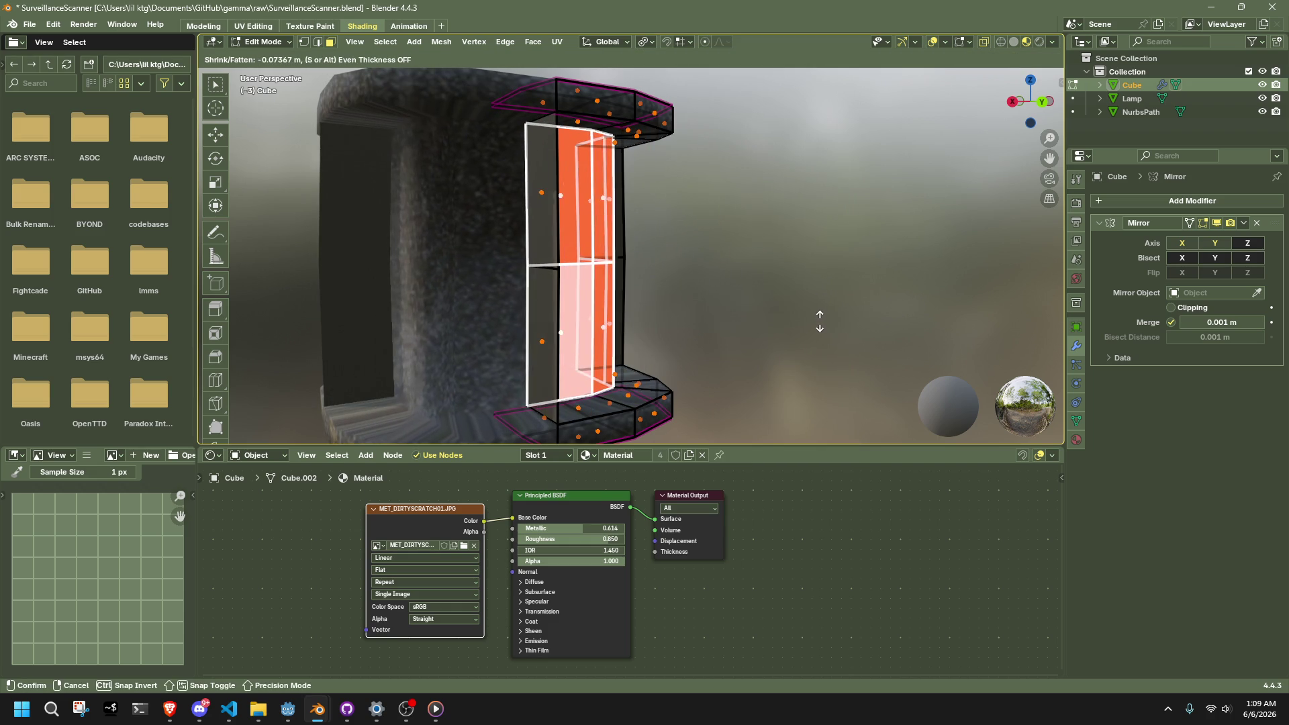
click(820, 321)
Step: Select the left and right middle vertices, run a vertex operation, then leave Edit Mode
key(1)
middle_drag(819, 302, 576, 262)
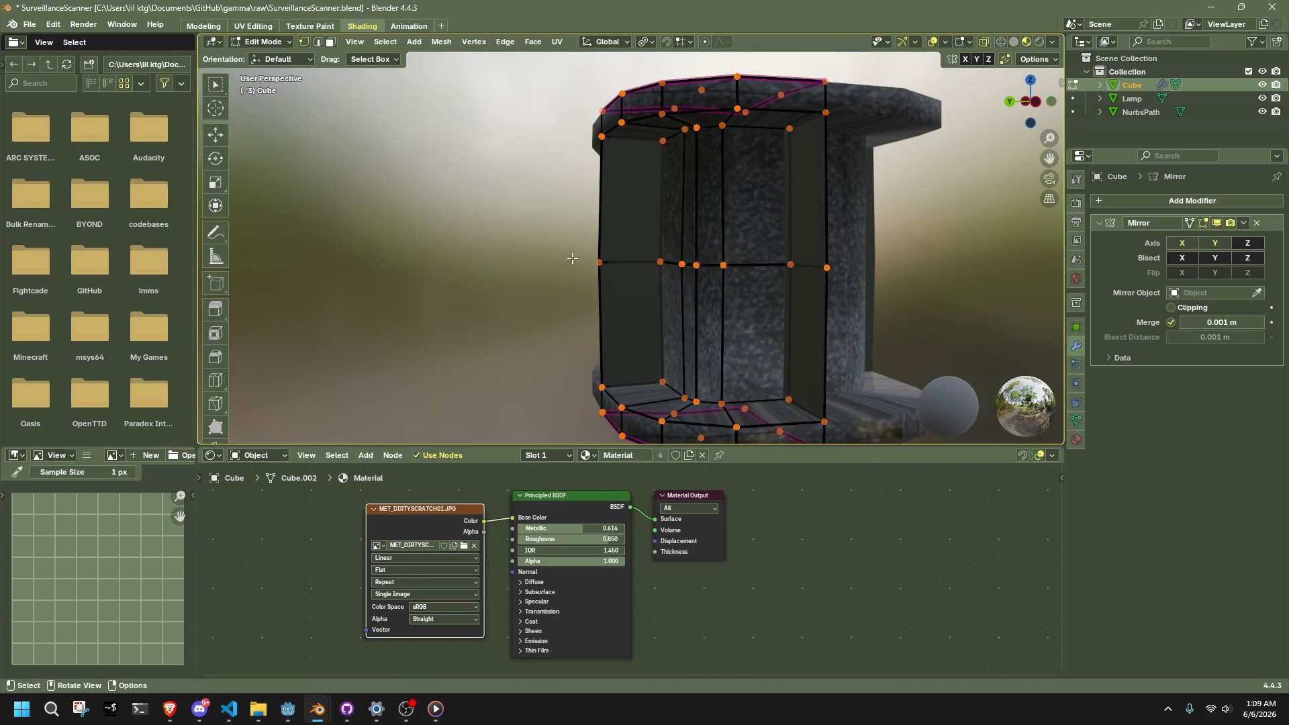
click(599, 263)
shift+click(825, 268)
right_click(911, 283)
click(900, 282)
mouse_move(624, 262)
middle_down()
mouse_move(828, 268)
mouse_move(669, 252)
middle_up()
key(Tab)
key(Tab)
Step: Change the pivot point and scale the middle vertical edges inward, excluding Z, into a narrow column
alt+click(522, 248)
alt+shift+click(584, 282)
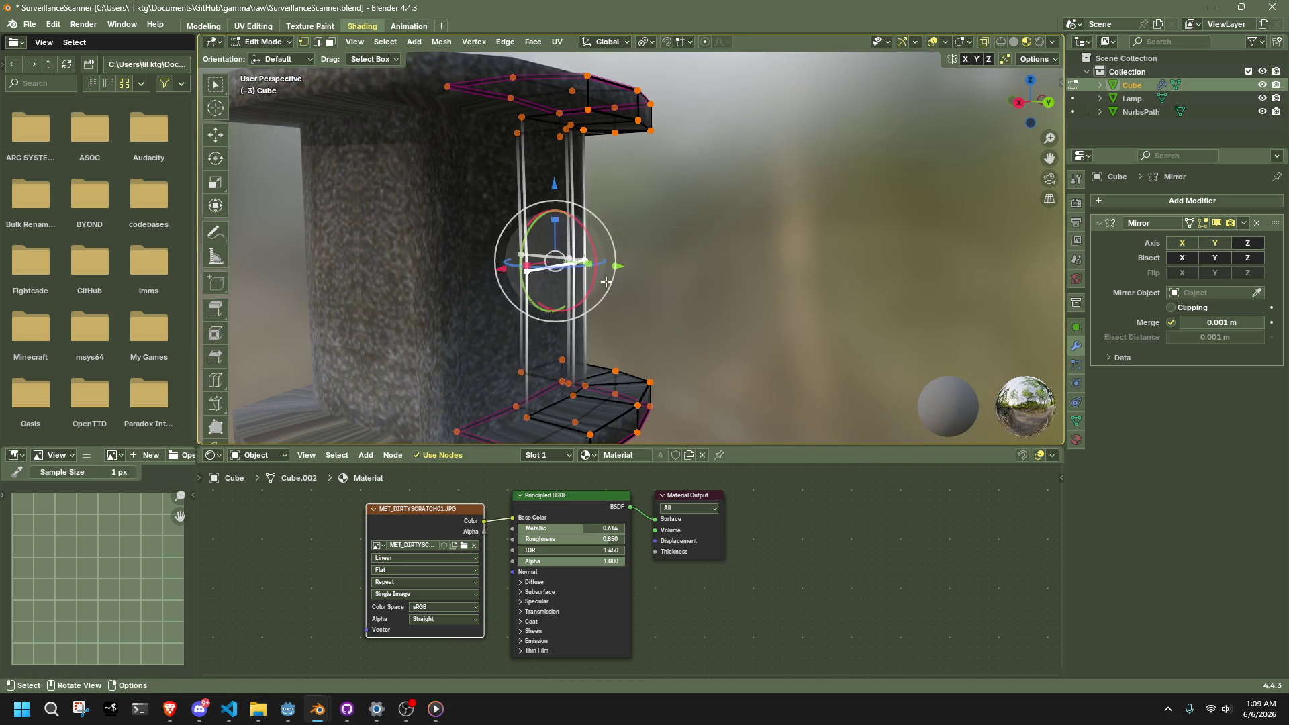
scroll(722, 280, down, 3)
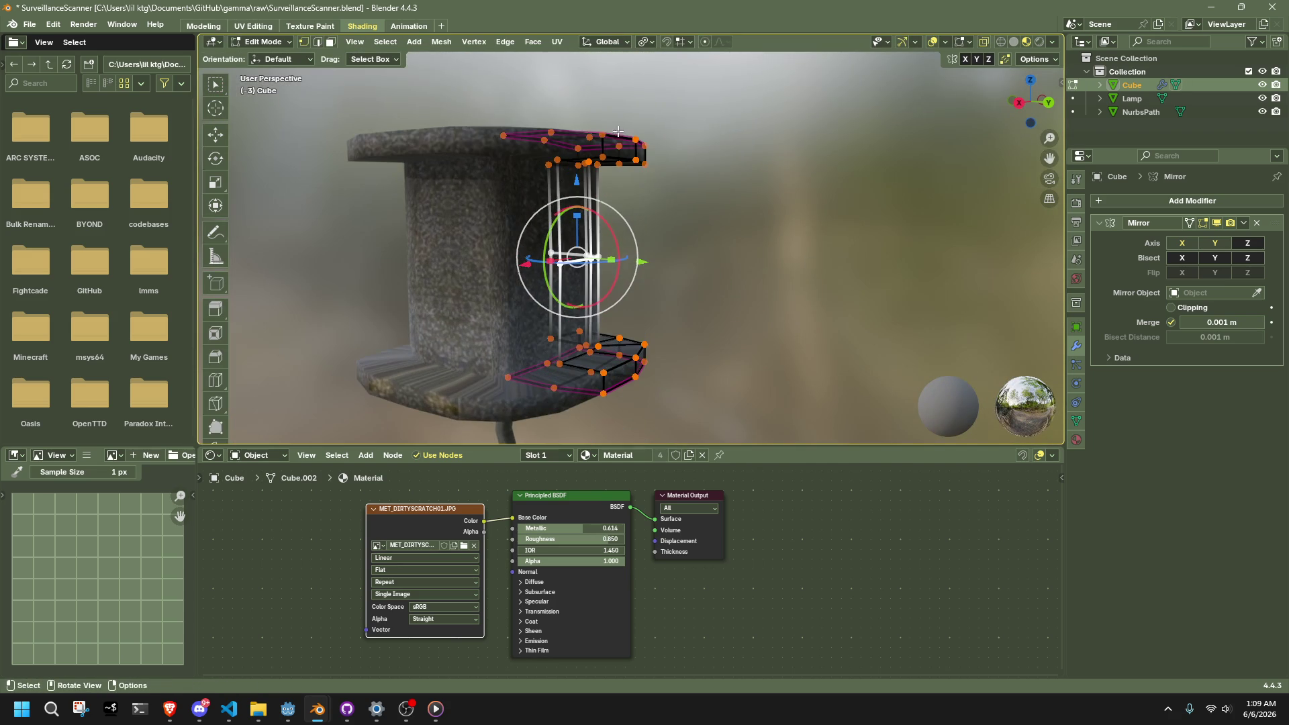
click(642, 43)
click(721, 90)
key(s)
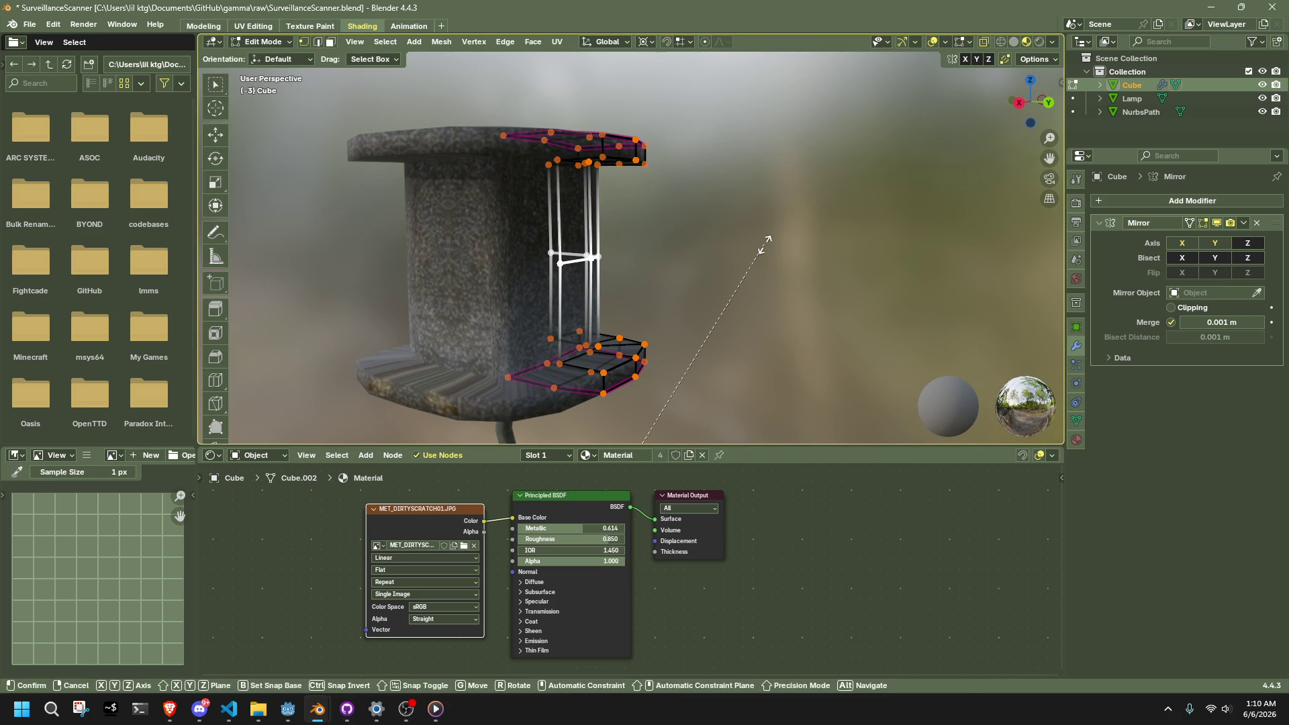
key(shift+z)
click(705, 282)
mouse_move(705, 281)
middle_down()
mouse_move(584, 346)
mouse_move(494, 362)
mouse_move(586, 356)
mouse_move(642, 219)
mouse_move(618, 292)
mouse_move(631, 295)
middle_up()
Step: Select vertices on the column to pick out its tall face, orbiting to view it
scroll(586, 355, up, 5)
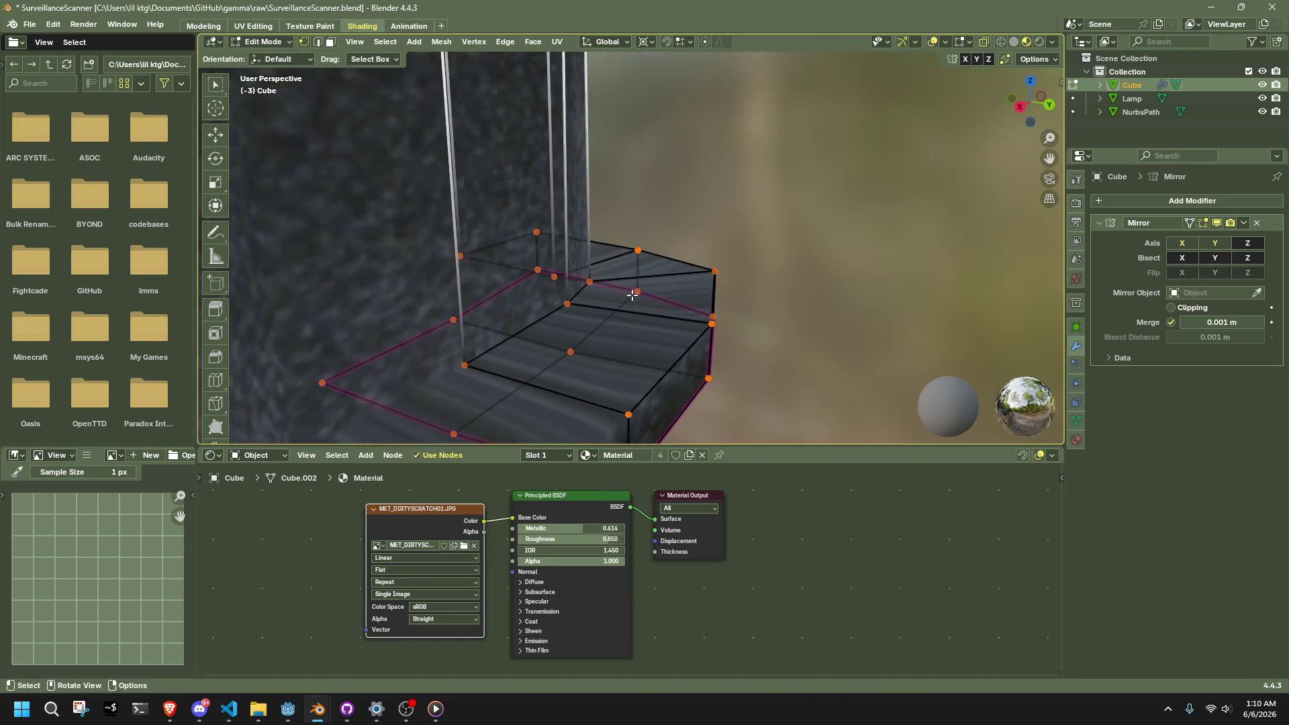
shift+click(588, 284)
shift+click(465, 364)
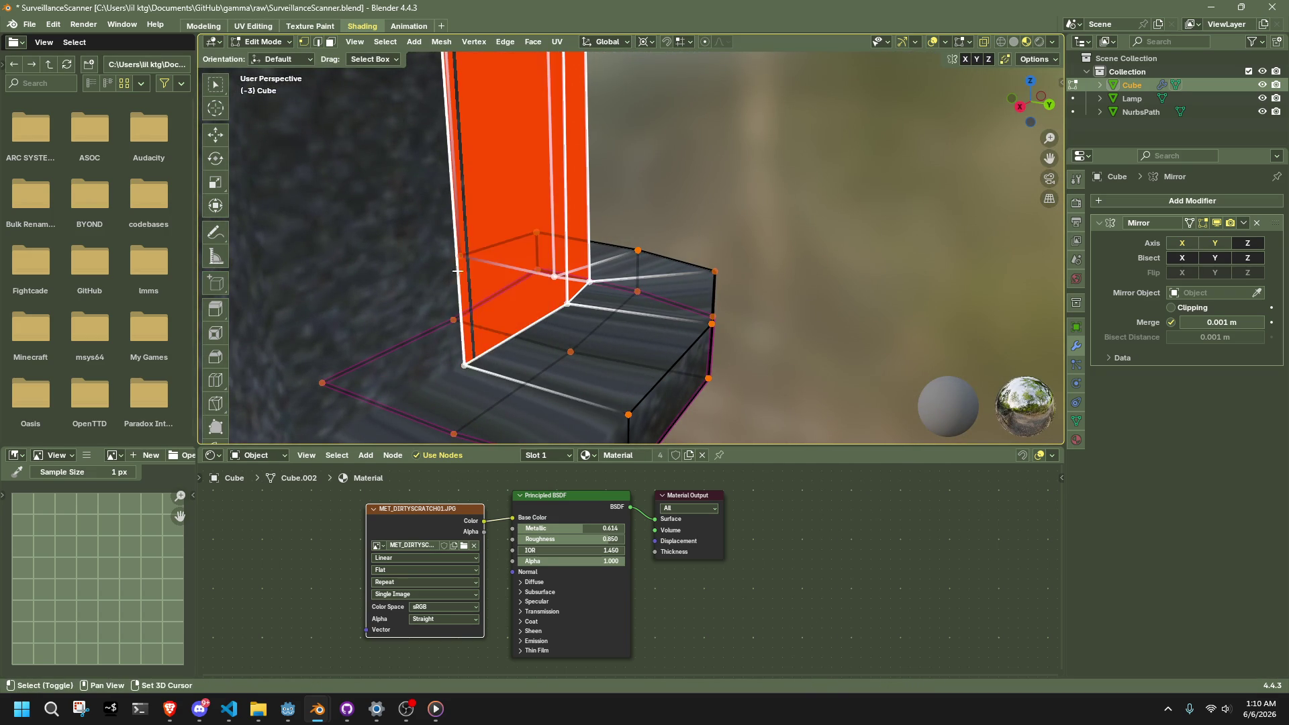
mouse_move(474, 255)
middle_down()
mouse_move(533, 221)
mouse_move(696, 241)
mouse_move(718, 281)
mouse_move(780, 302)
middle_up()
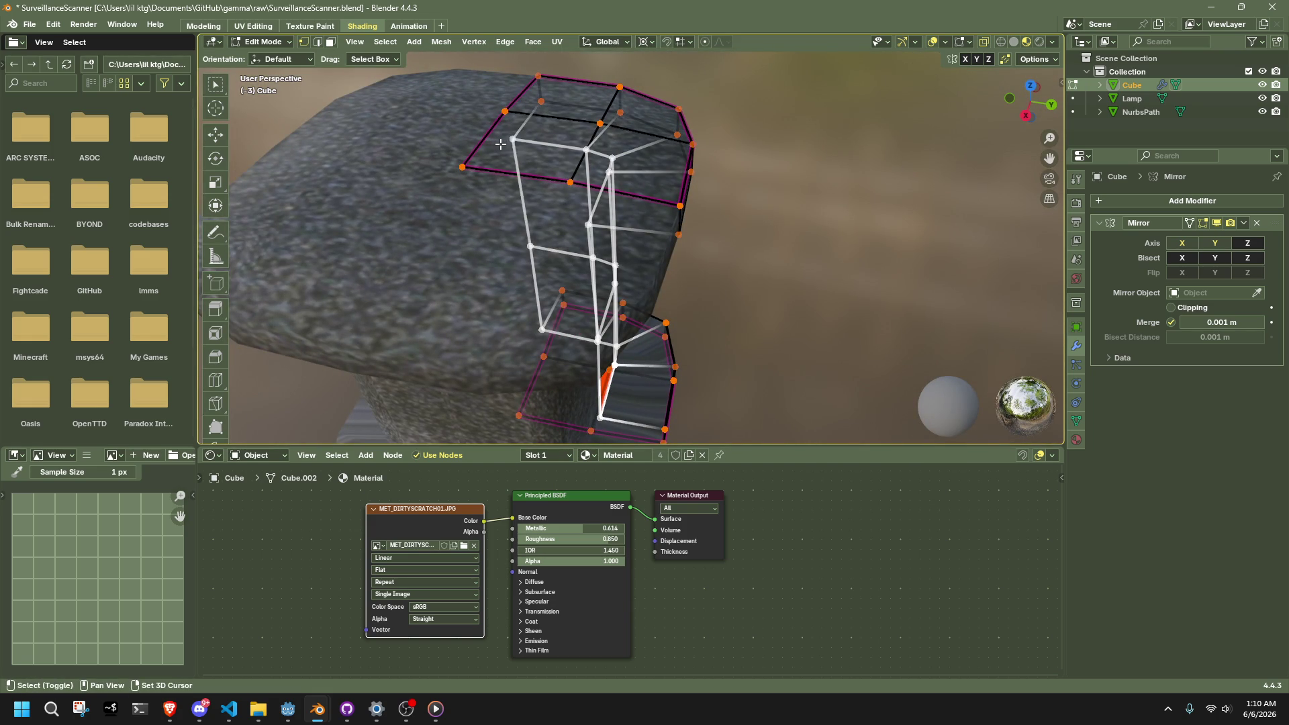
scroll(771, 268, down, 5)
scroll(770, 268, up, 5)
mouse_move(771, 268)
middle_down()
mouse_move(797, 280)
mouse_move(771, 231)
middle_up()
Step: Start a horizontal-only scale of the column face, cancel it, and return to Object Mode
key(s)
key(shift+z)
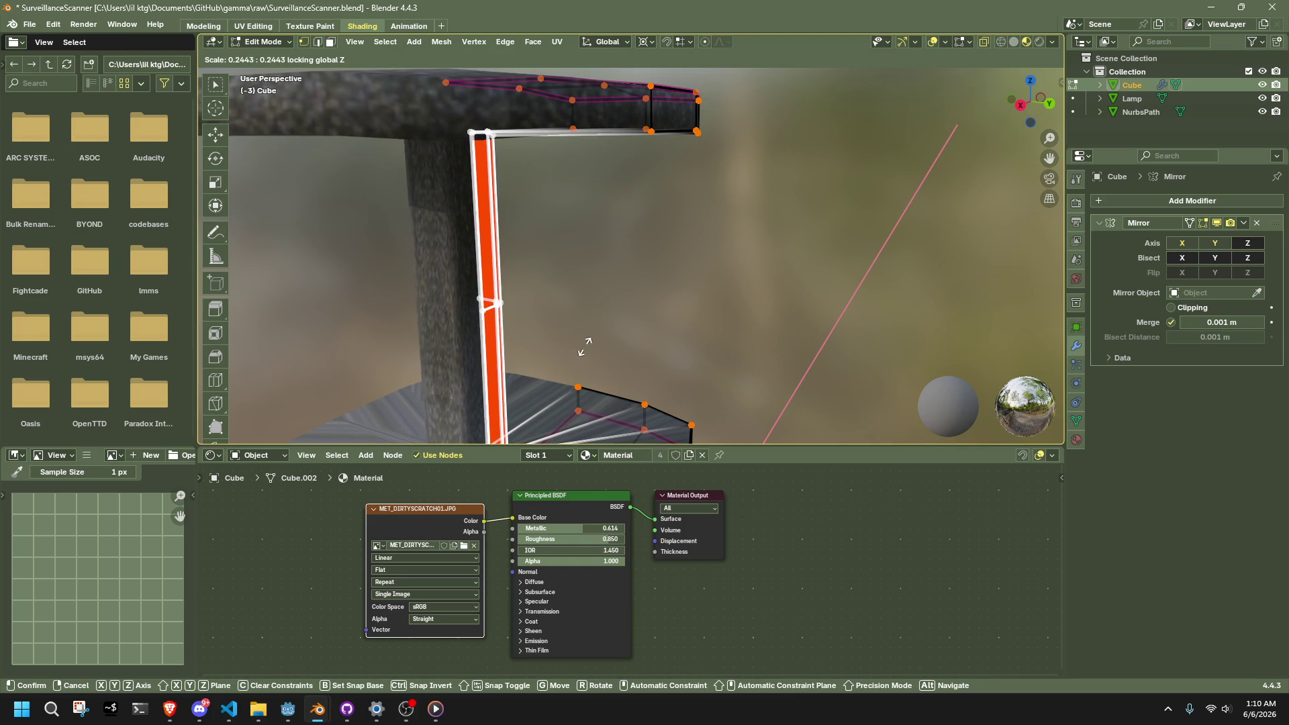
key(Escape)
key(Tab)
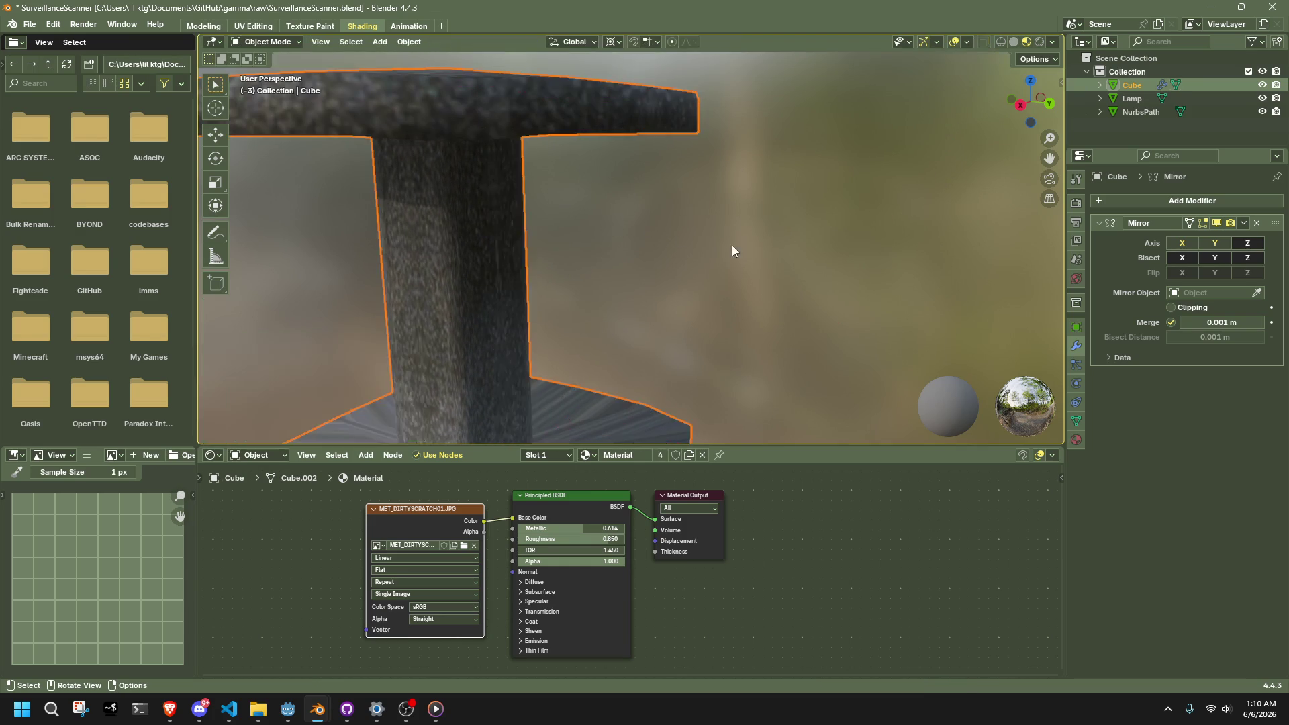
Step: In Edit Mode, select a vertical edge loop on the column and scale it to 0 along X
scroll(731, 245, down, 5)
middle_drag(691, 272, 604, 244)
key(Tab)
click(787, 238)
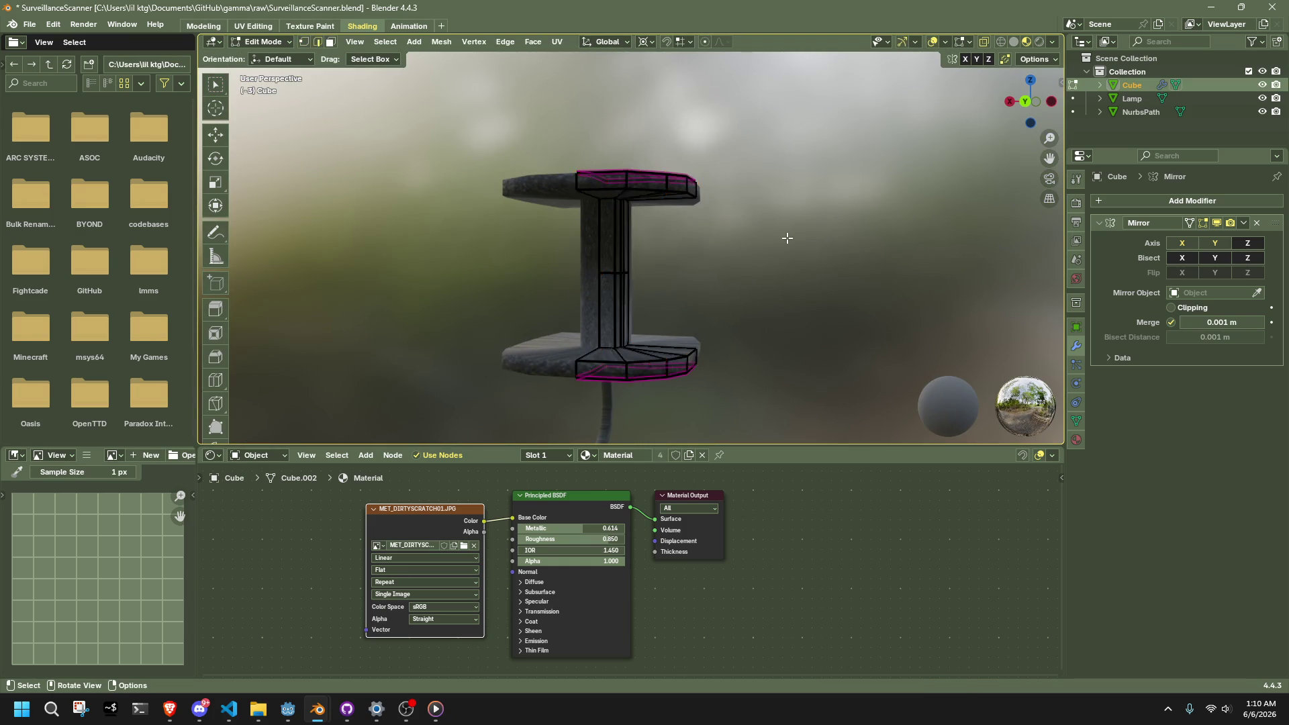
scroll(787, 237, up, 5)
mouse_move(777, 239)
middle_down()
mouse_move(698, 233)
mouse_move(728, 239)
mouse_move(647, 267)
middle_up()
alt+click(699, 233)
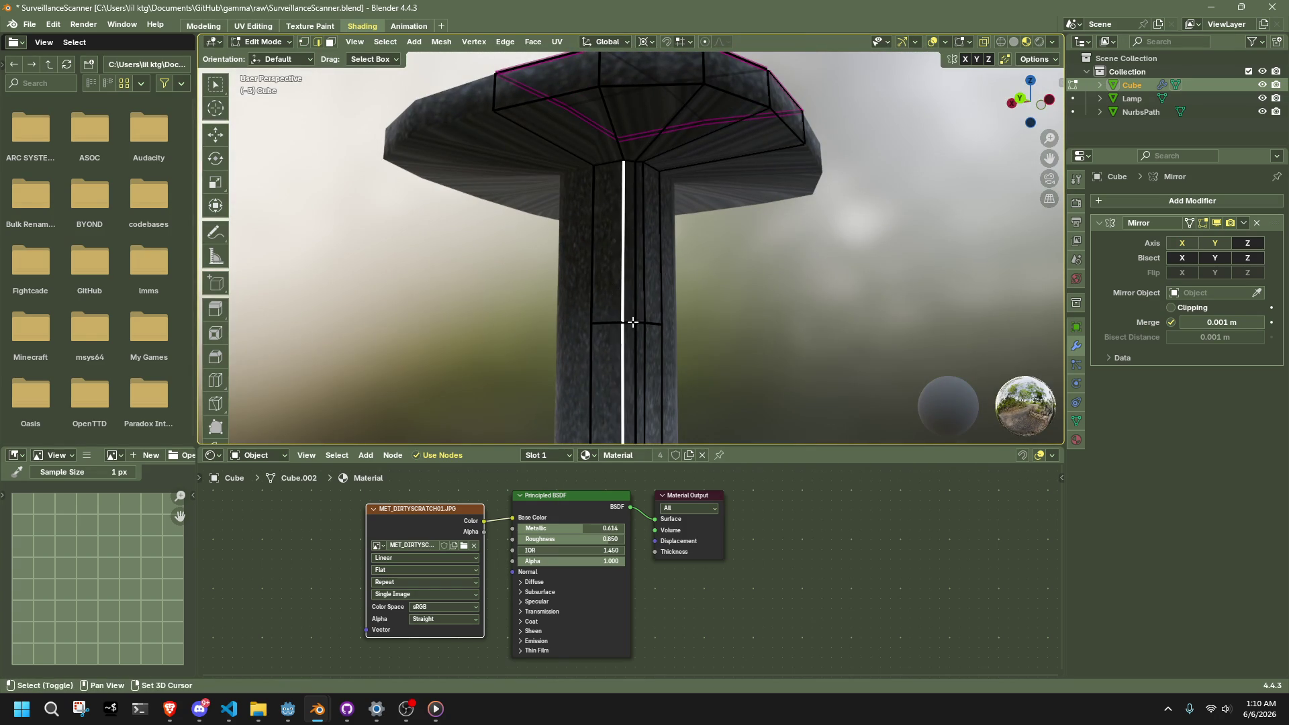
key(s)
key(x)
key(0)
key(Return)
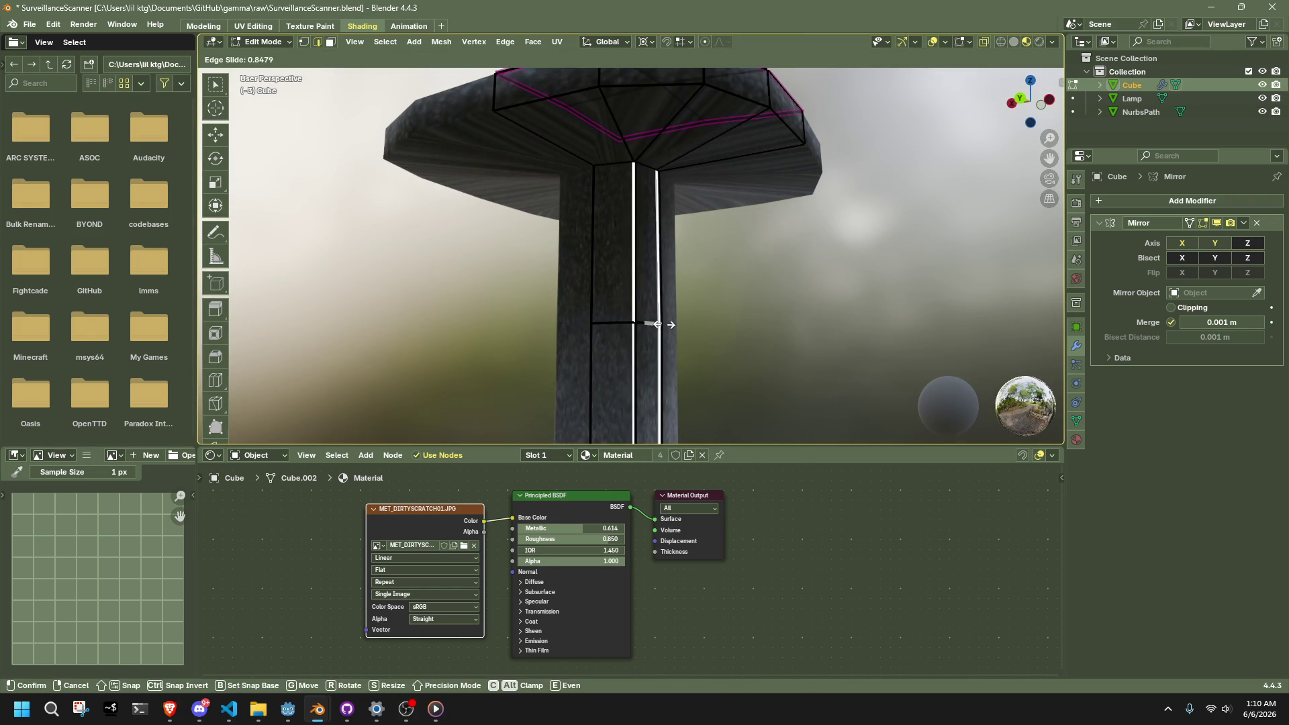
Step: Edge-slide the adjacent vertical edge leftward with a slide factor of -0.3
click(623, 301)
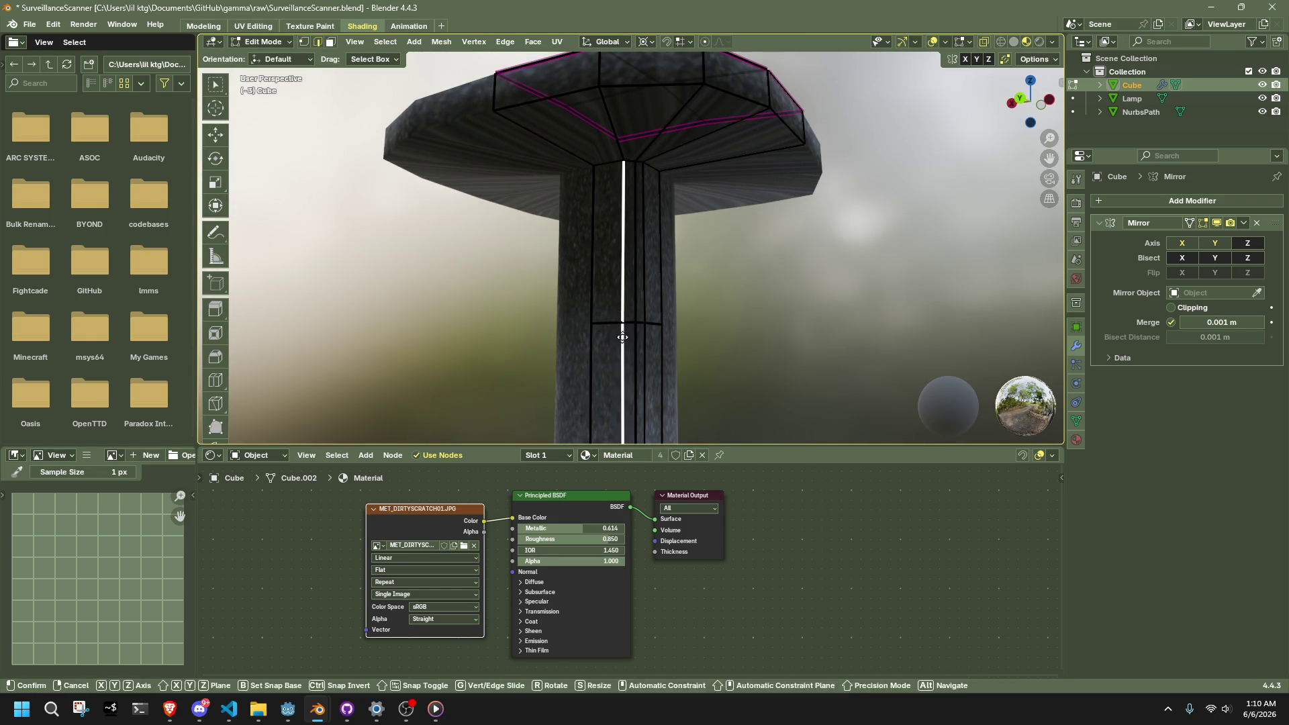
key(g)
key(g)
click(617, 339)
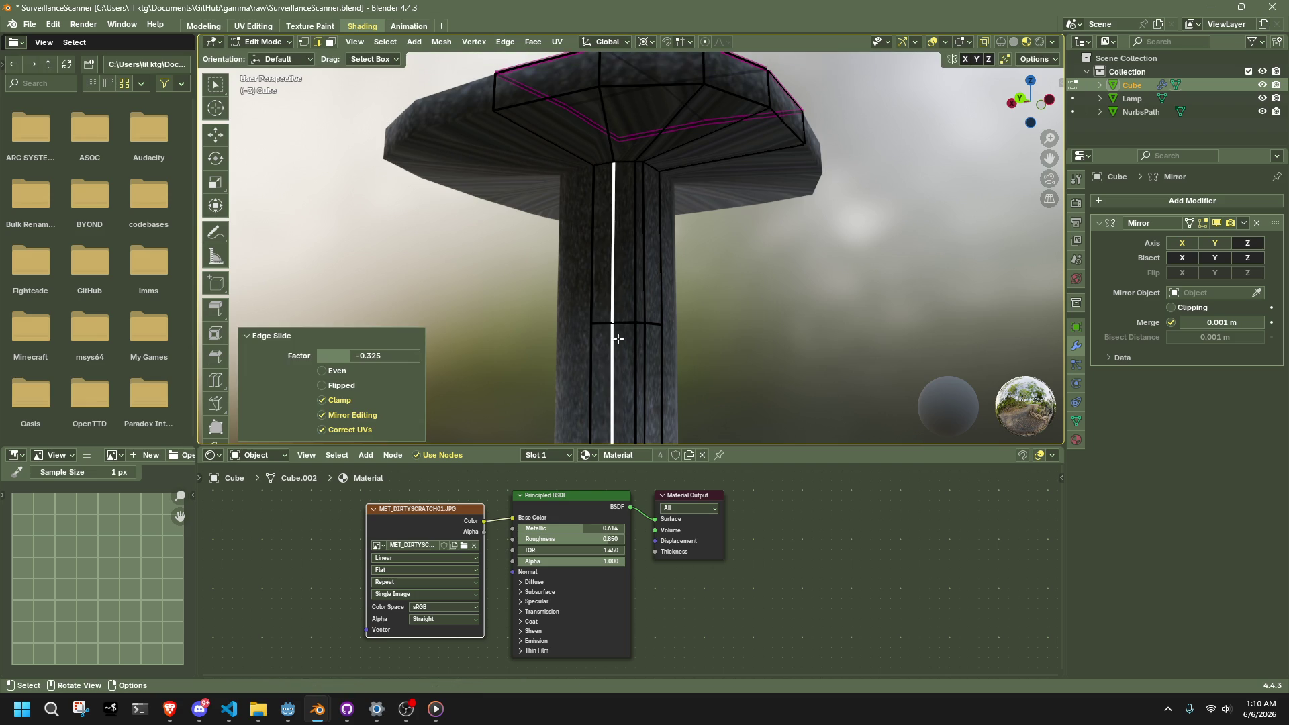
click(642, 312)
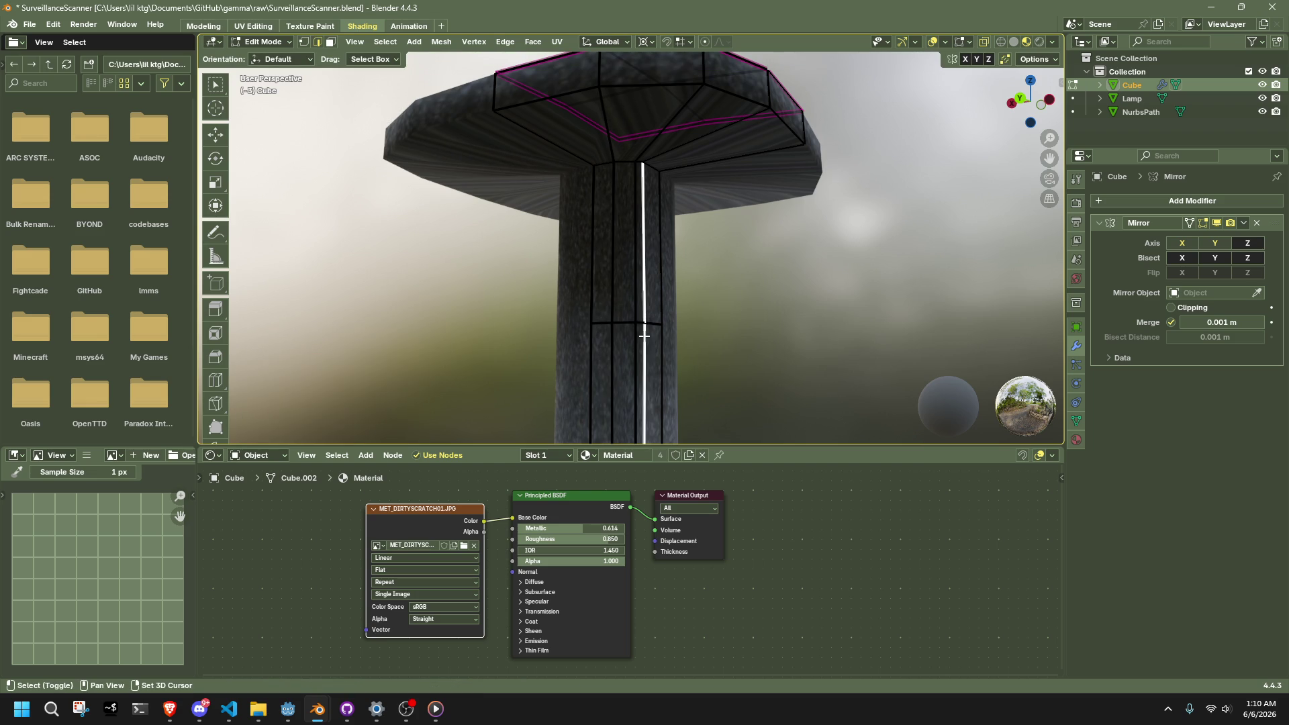
key(ctrl+z)
key(ctrl+z)
key(ctrl+z)
key(g)
key(g)
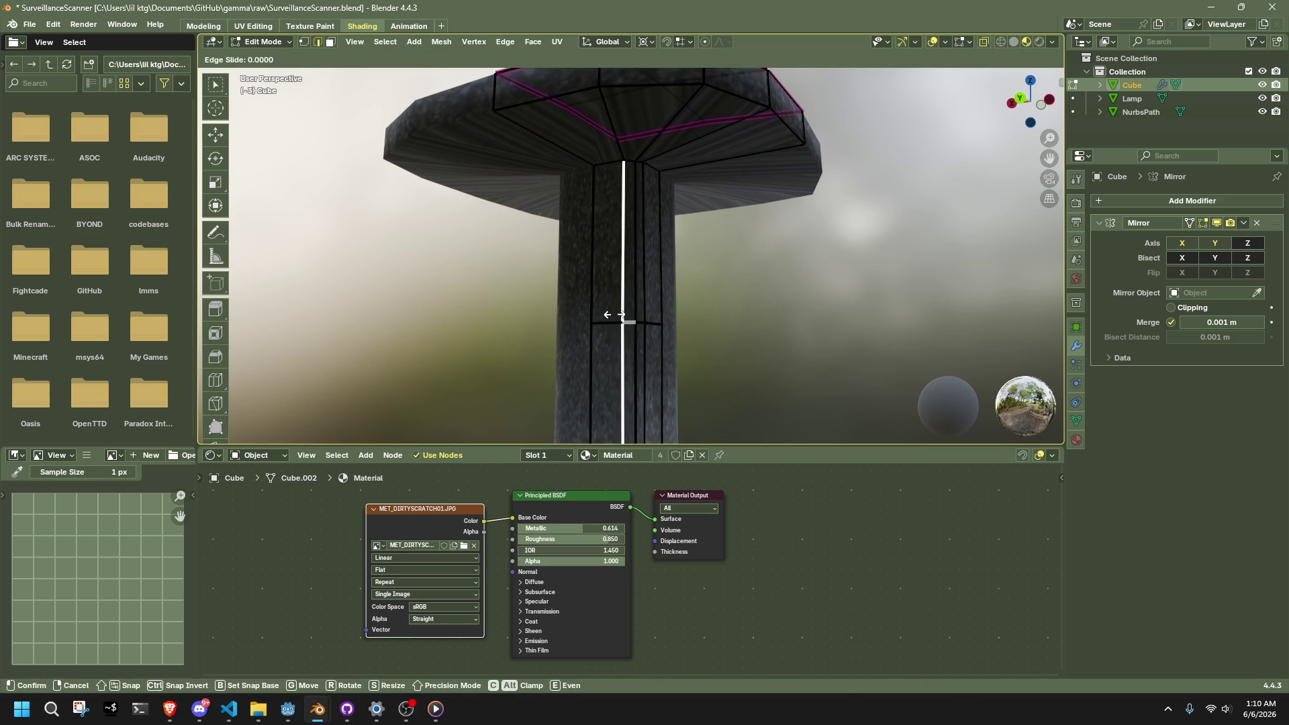
click(602, 317)
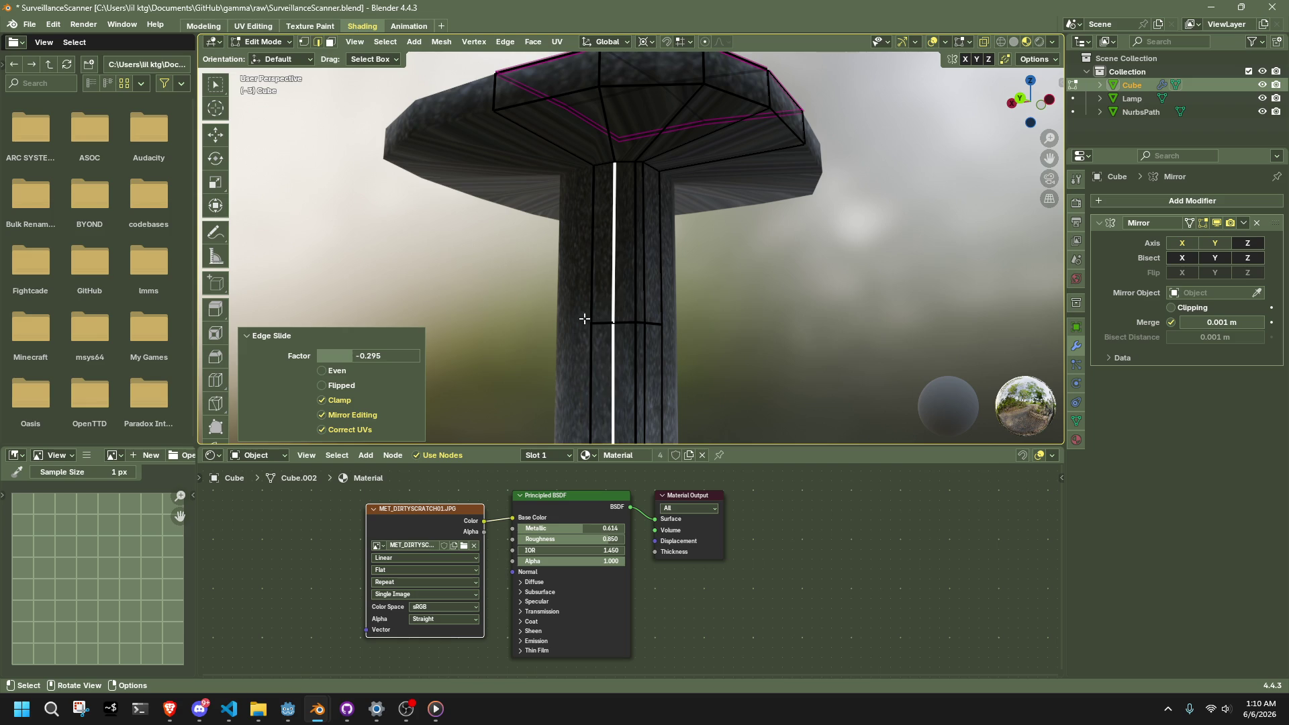
click(392, 360)
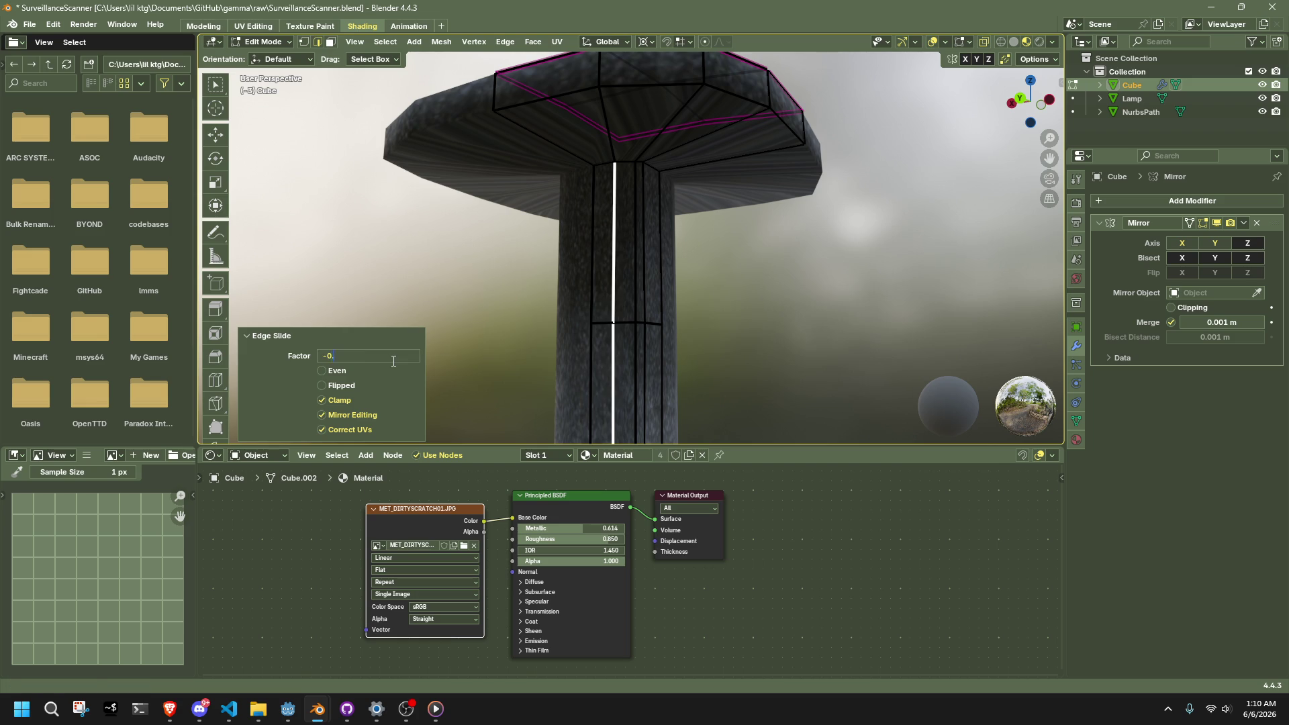
text(.3)
key(Return)
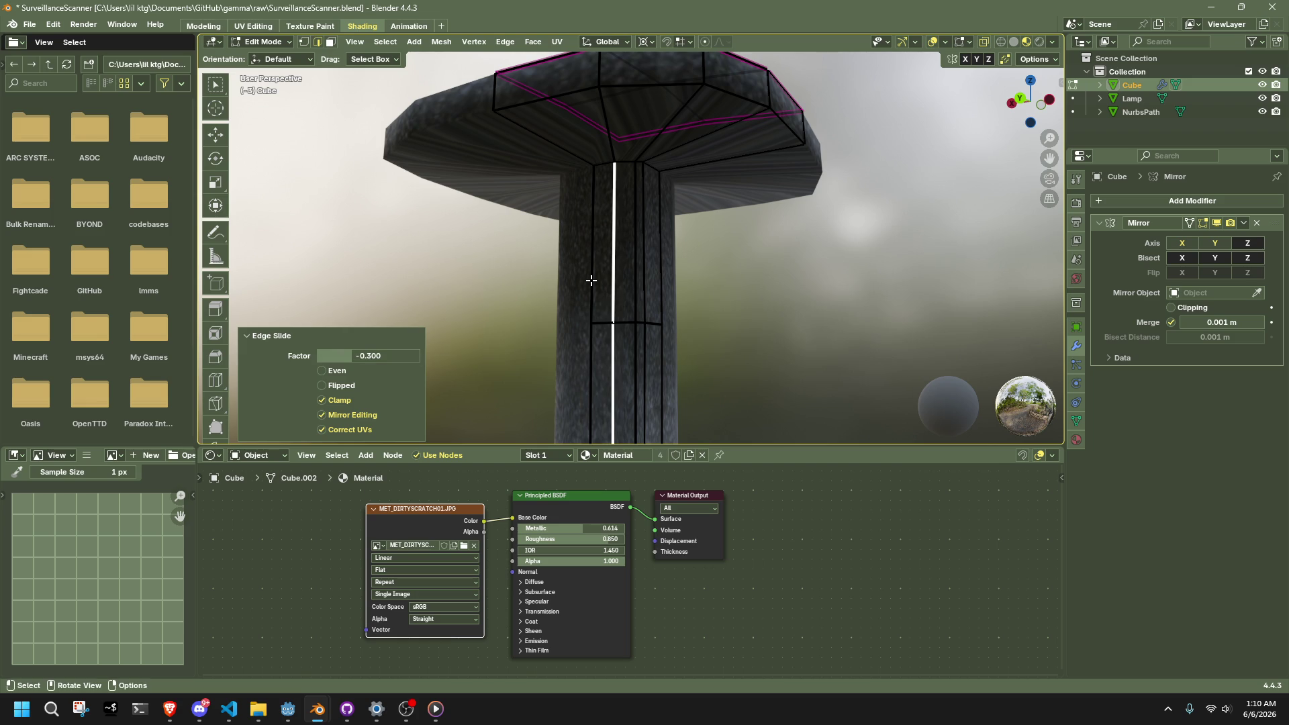
Step: Undo a trial edge crease, slide the pillar edge to factor 0.3, and select the whole mesh
click(601, 280)
shift+click(644, 335)
key(shift+e)
click(644, 334)
key(ctrl+z)
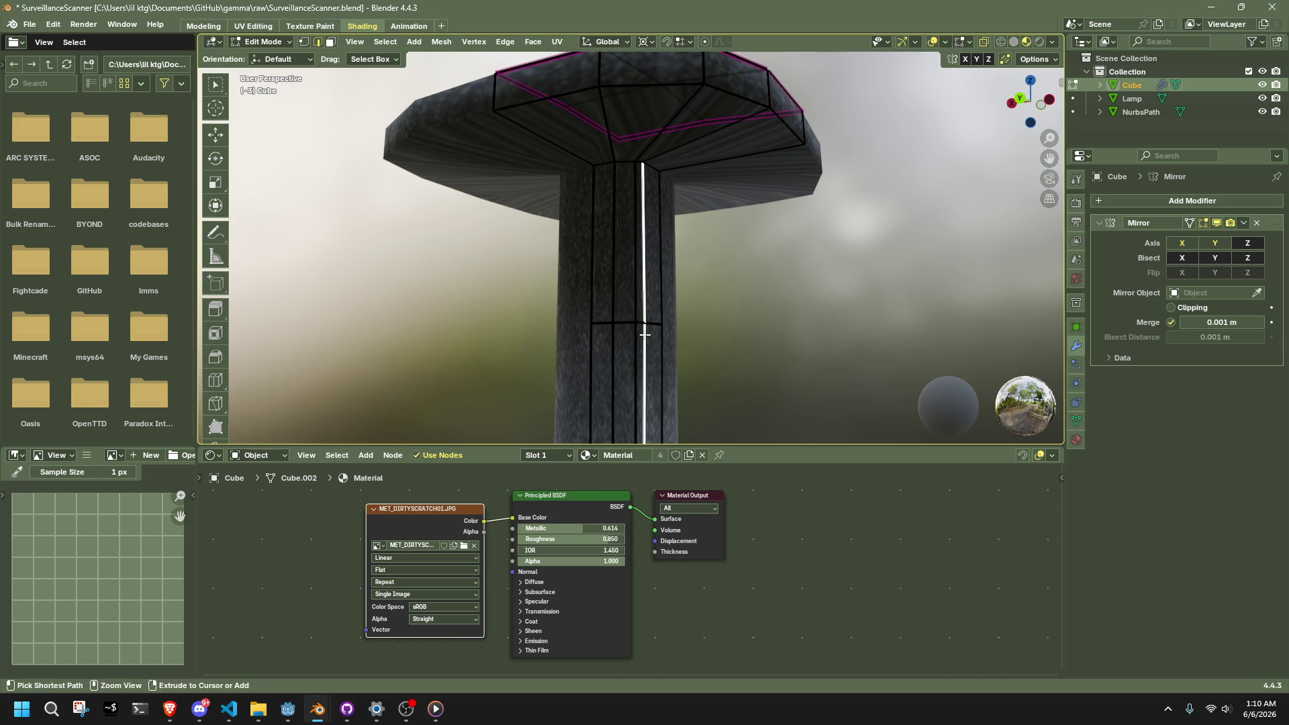
key(g)
key(g)
click(544, 351)
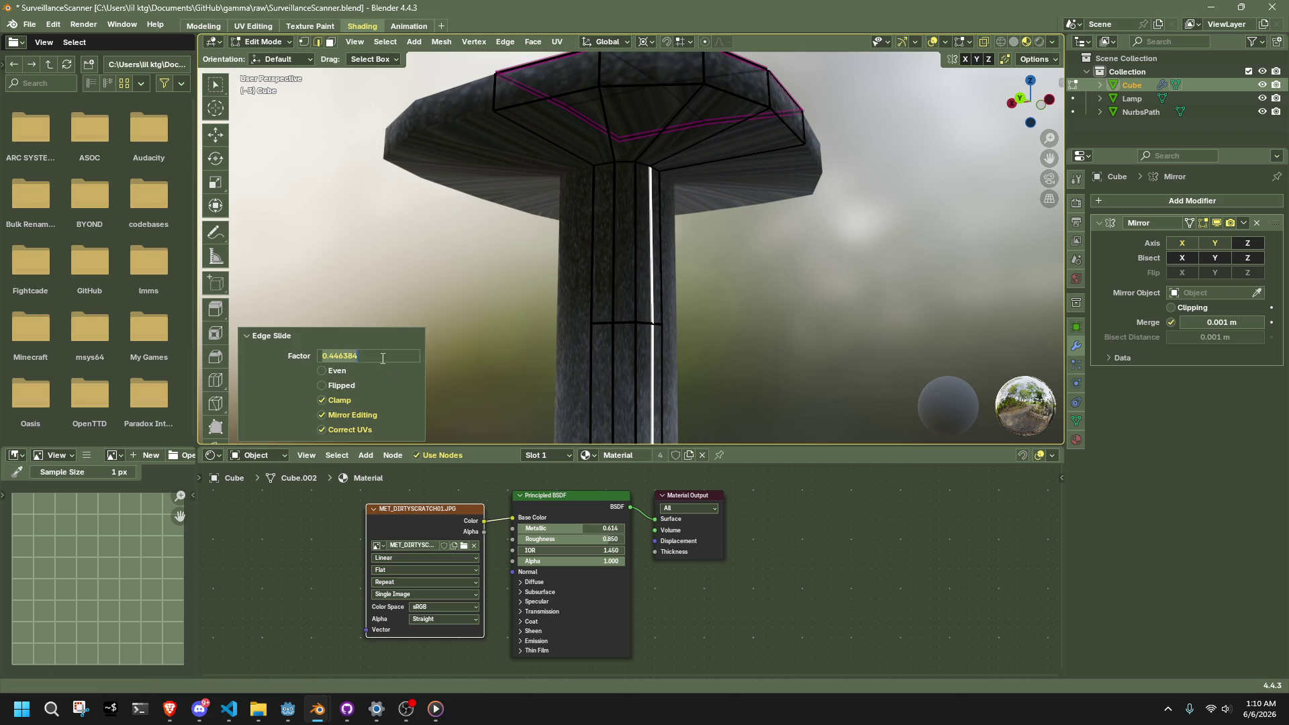
key(Return)
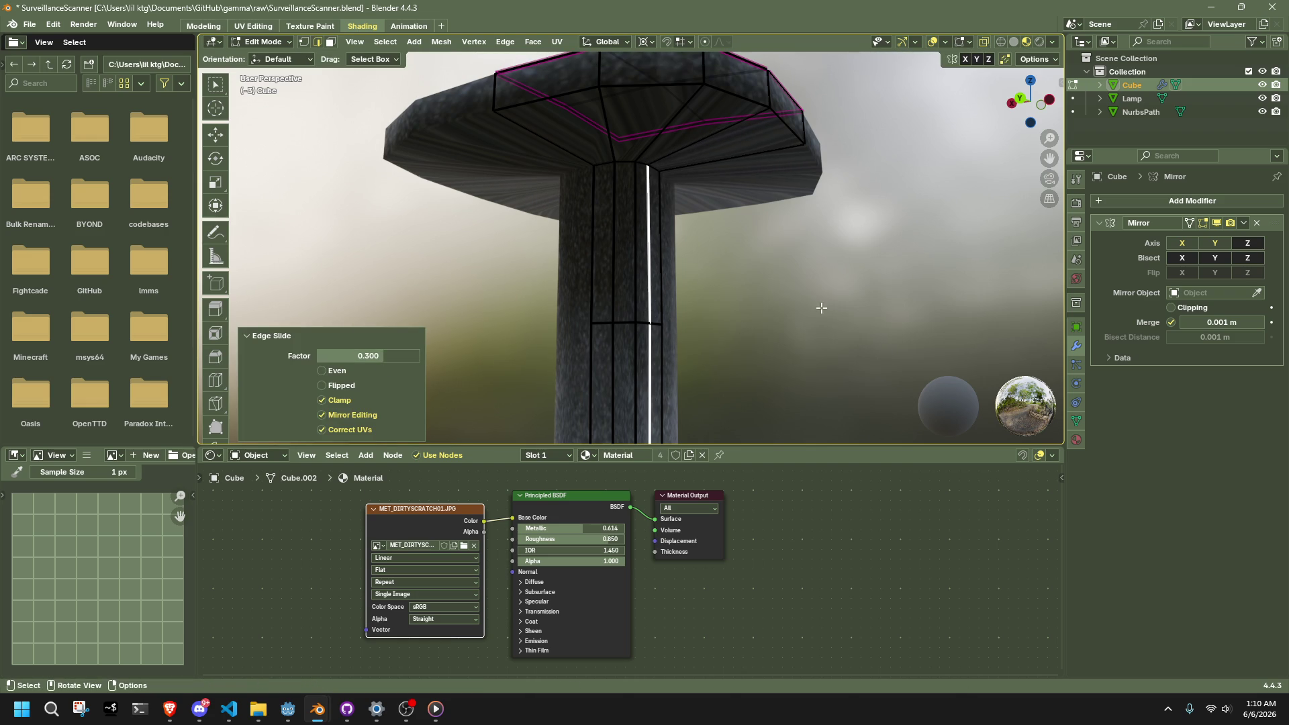
scroll(765, 328, down, 8)
scroll(787, 348, up, 3)
key(a)
scroll(786, 349, down, 4)
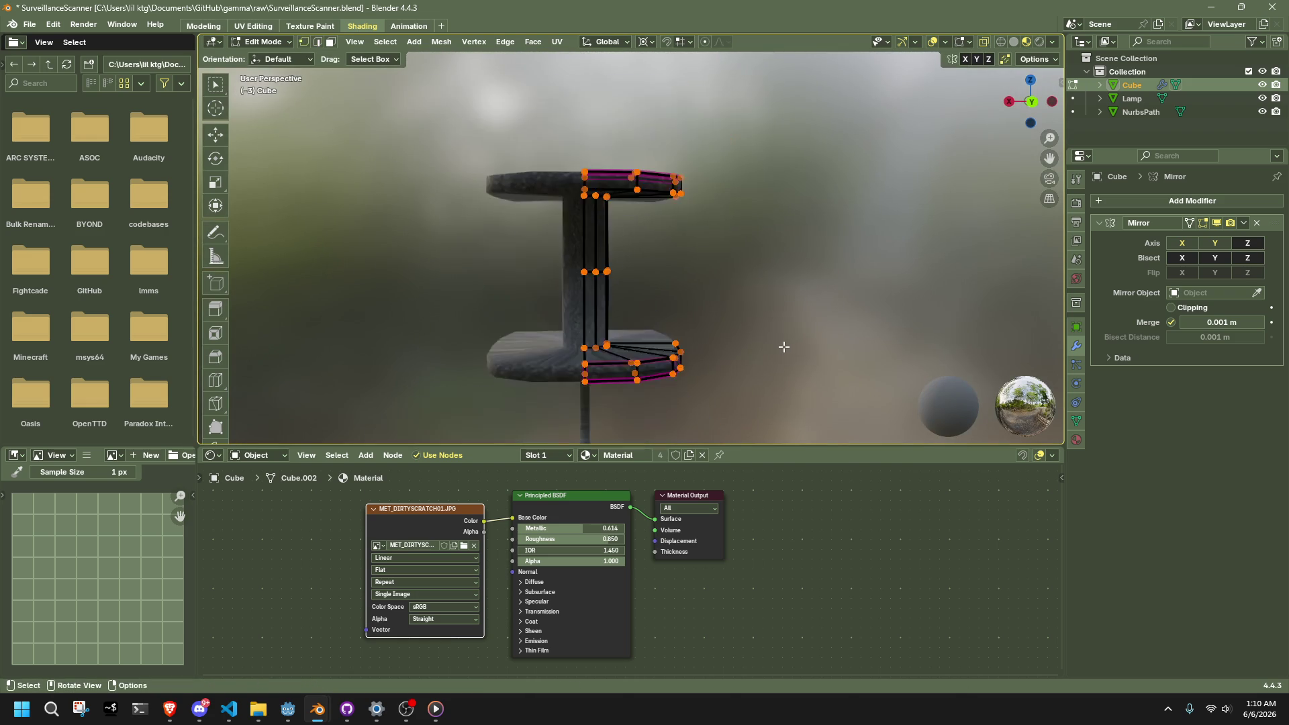
Step: Leave Edit Mode, deselect the Cube, and orbit to a side view of the head
key(Tab)
scroll(783, 346, down, 3)
click(763, 302)
middle_drag(762, 303, 478, 225)
scroll(620, 236, up, 6)
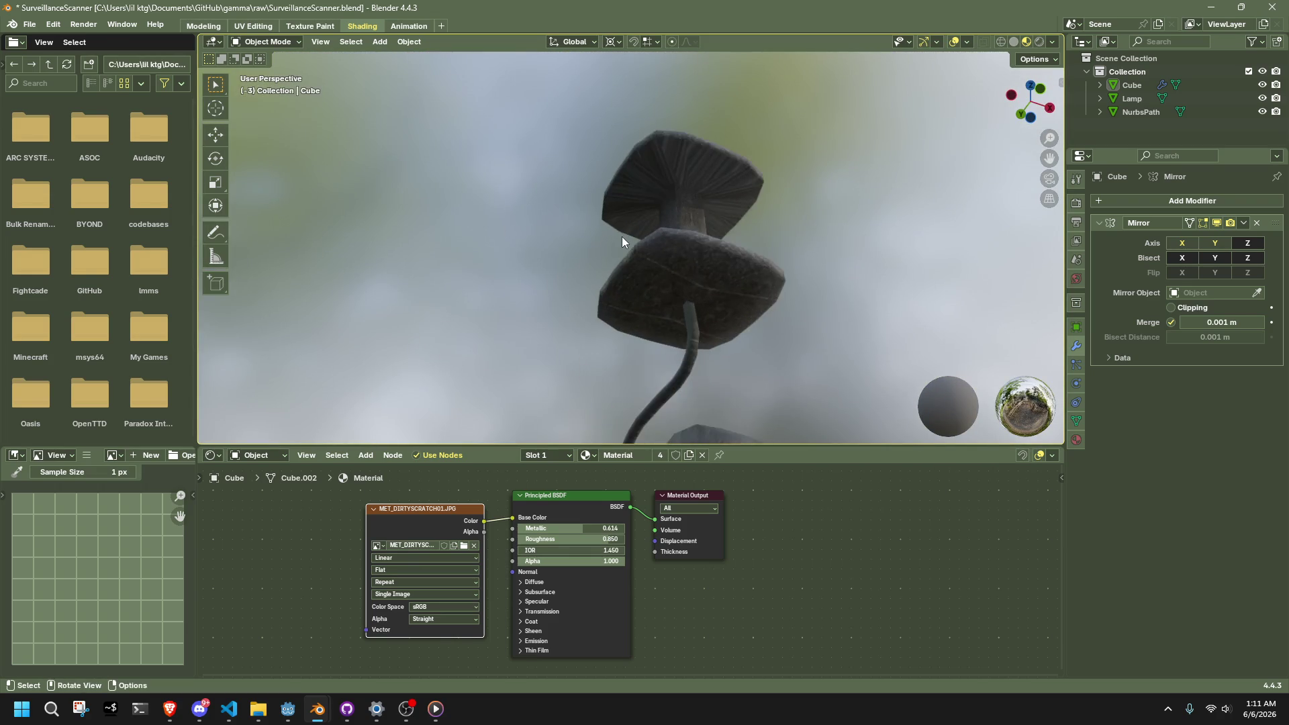
mouse_move(678, 259)
middle_down()
mouse_move(777, 317)
mouse_move(924, 351)
mouse_move(653, 208)
mouse_move(717, 244)
middle_up()
Step: From the back view in Edit Mode, select the central vertices and rotate them
key(Tab)
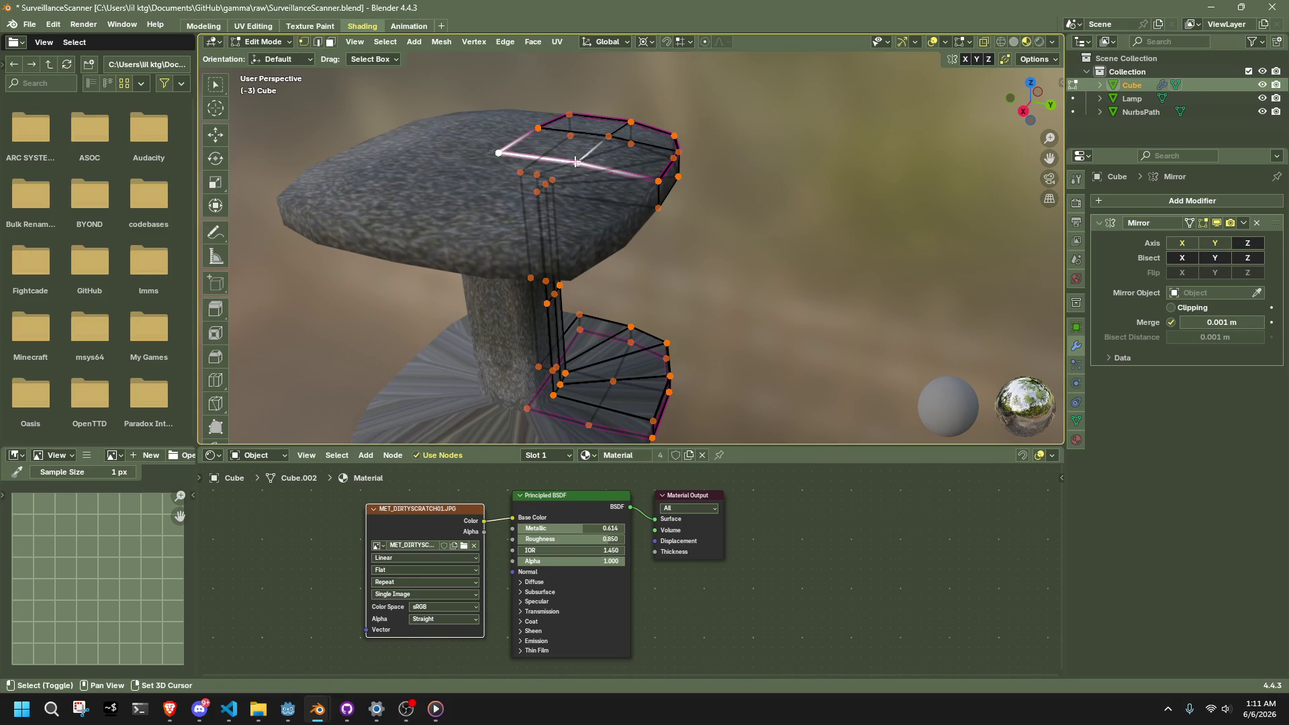
shift+click(541, 127)
key(alt+a)
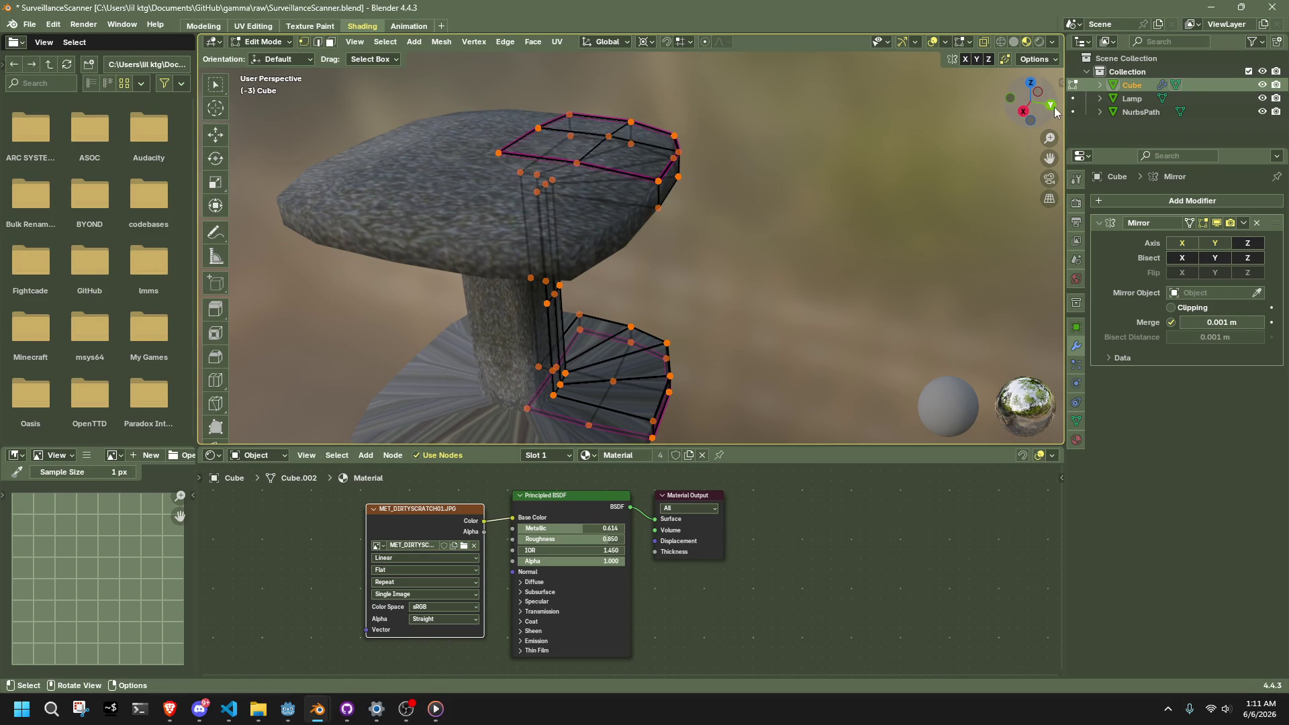
click(1050, 105)
scroll(706, 342, down, 1)
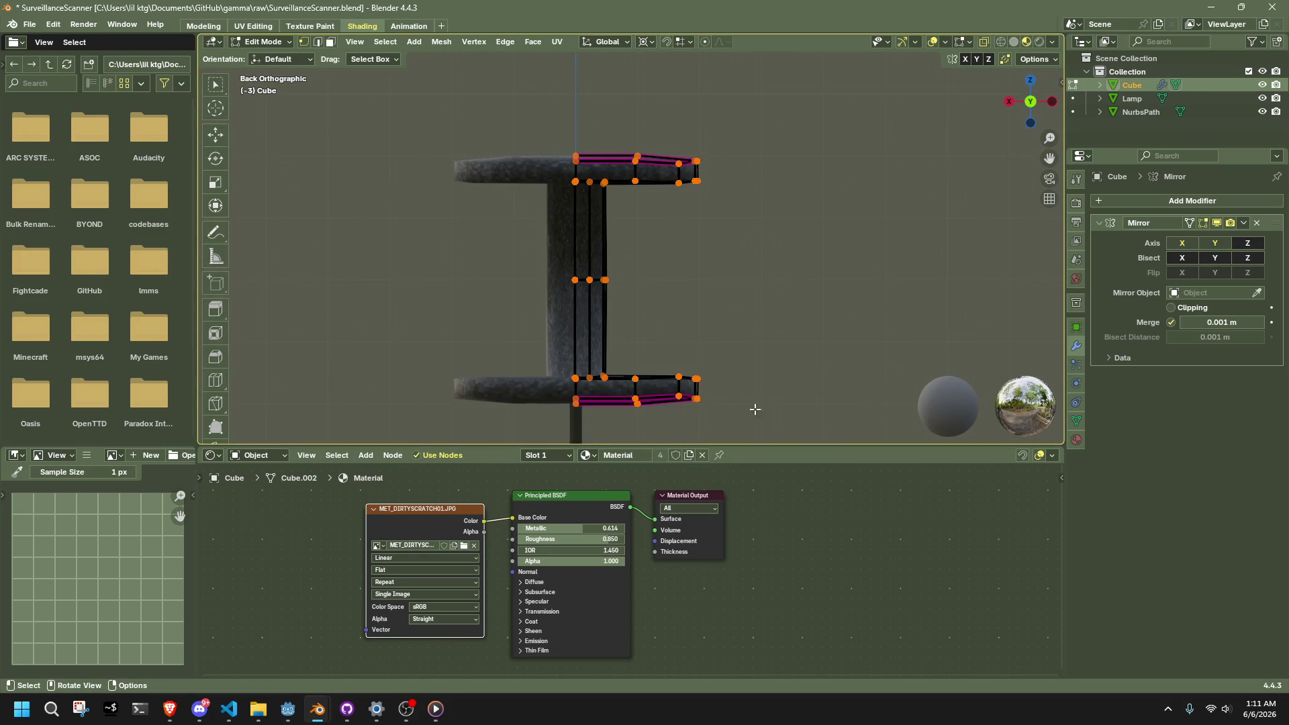
middle_drag(576, 367, 603, 386)
drag(590, 351, 598, 355)
key(r)
click(813, 325)
Step: Box-select the bottom ring faces, scale them horizontally to about 0.48, and return to Object Mode
mouse_move(814, 325)
alt+middle_down()
mouse_move(673, 290)
mouse_move(801, 381)
alt+middle_up()
drag(801, 381, 496, 275)
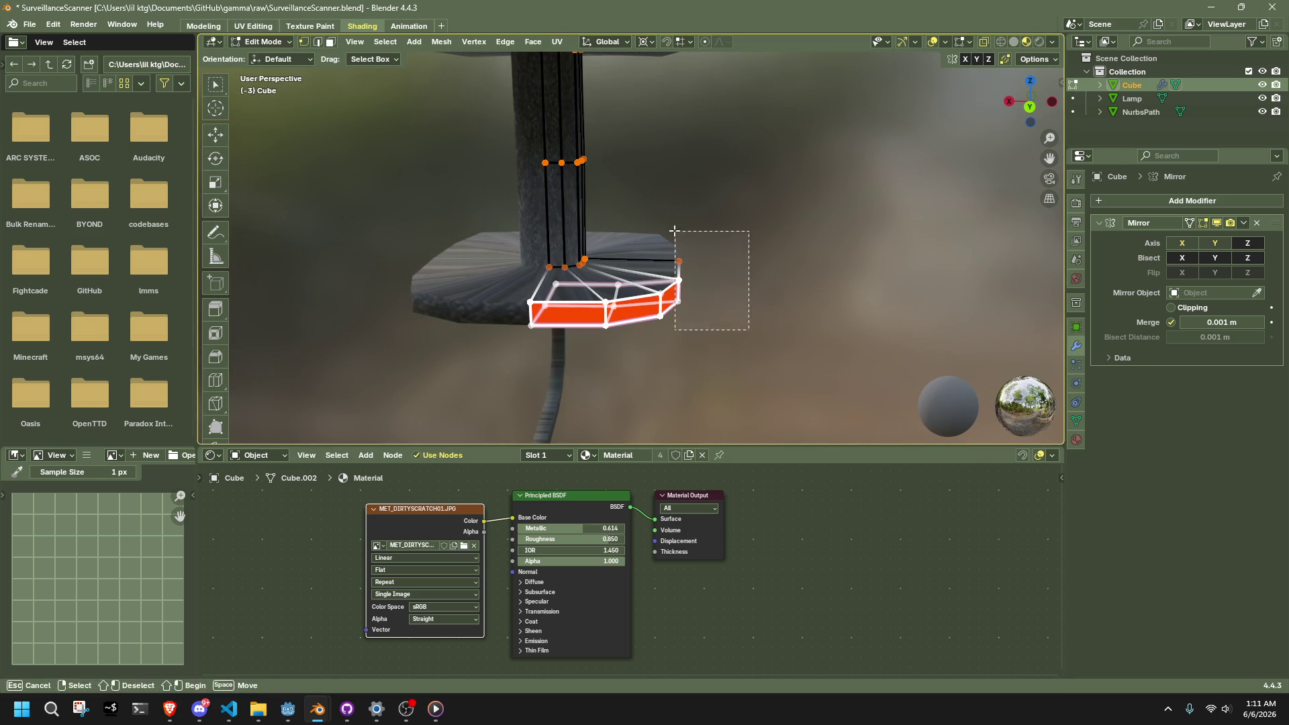
click(1031, 122)
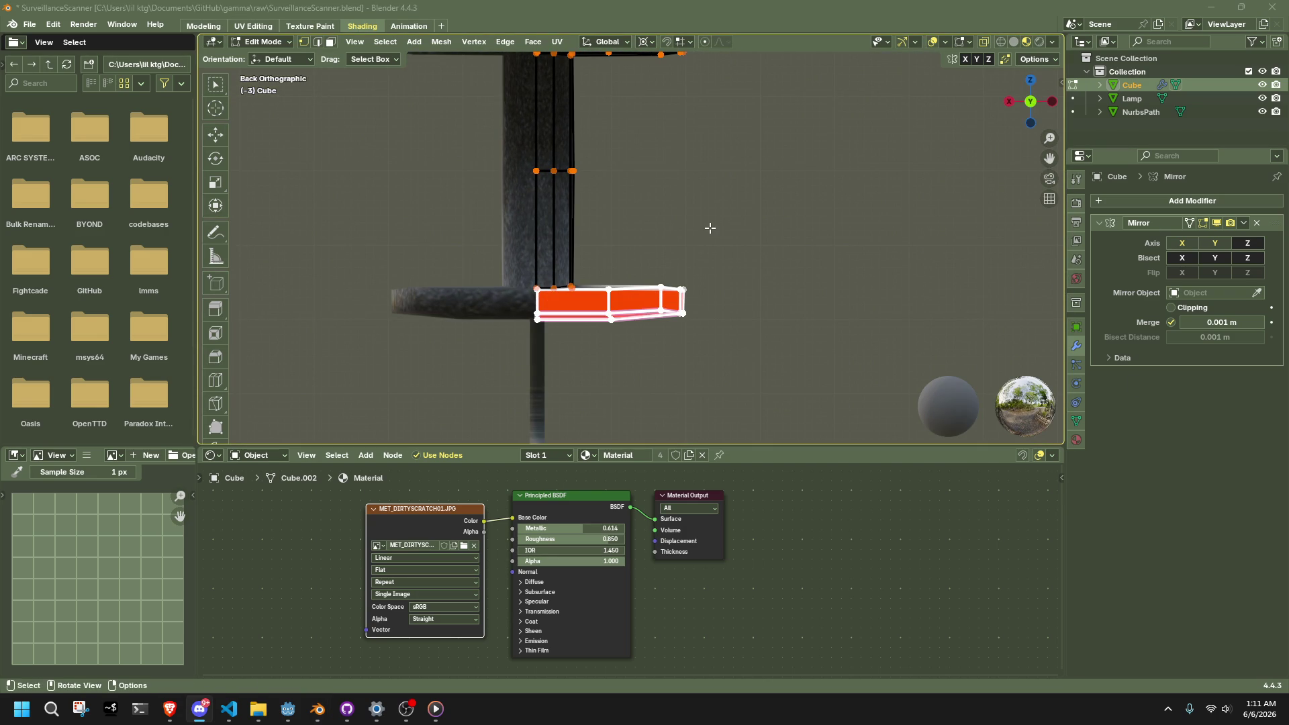
click(760, 269)
drag(767, 358, 673, 374)
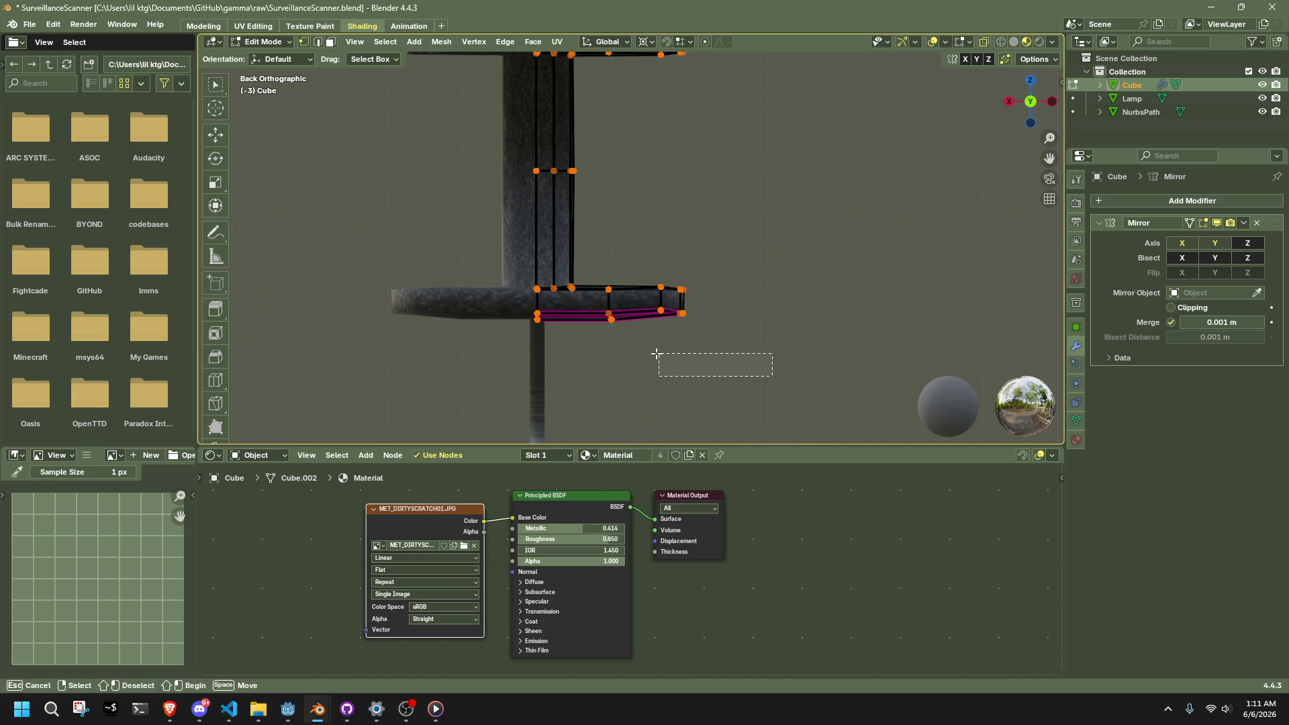
middle_drag(673, 373, 645, 383)
drag(681, 392, 474, 269)
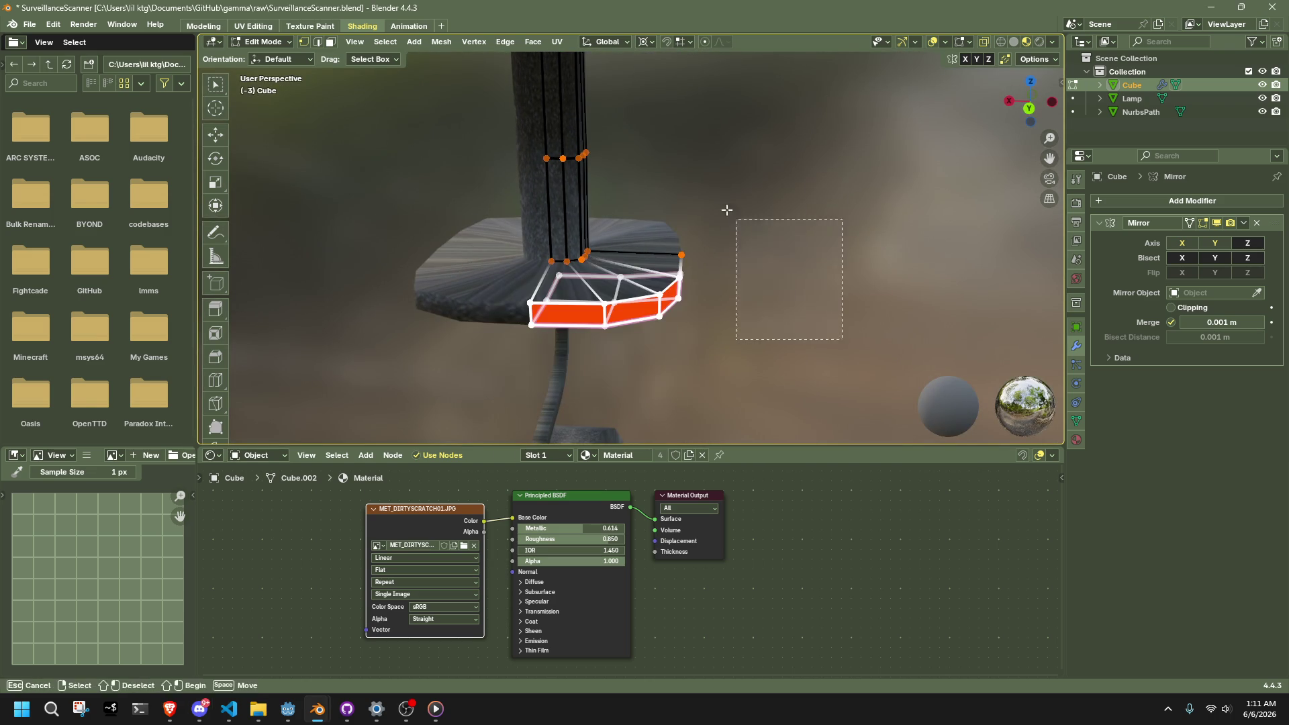
key(s)
key(z)
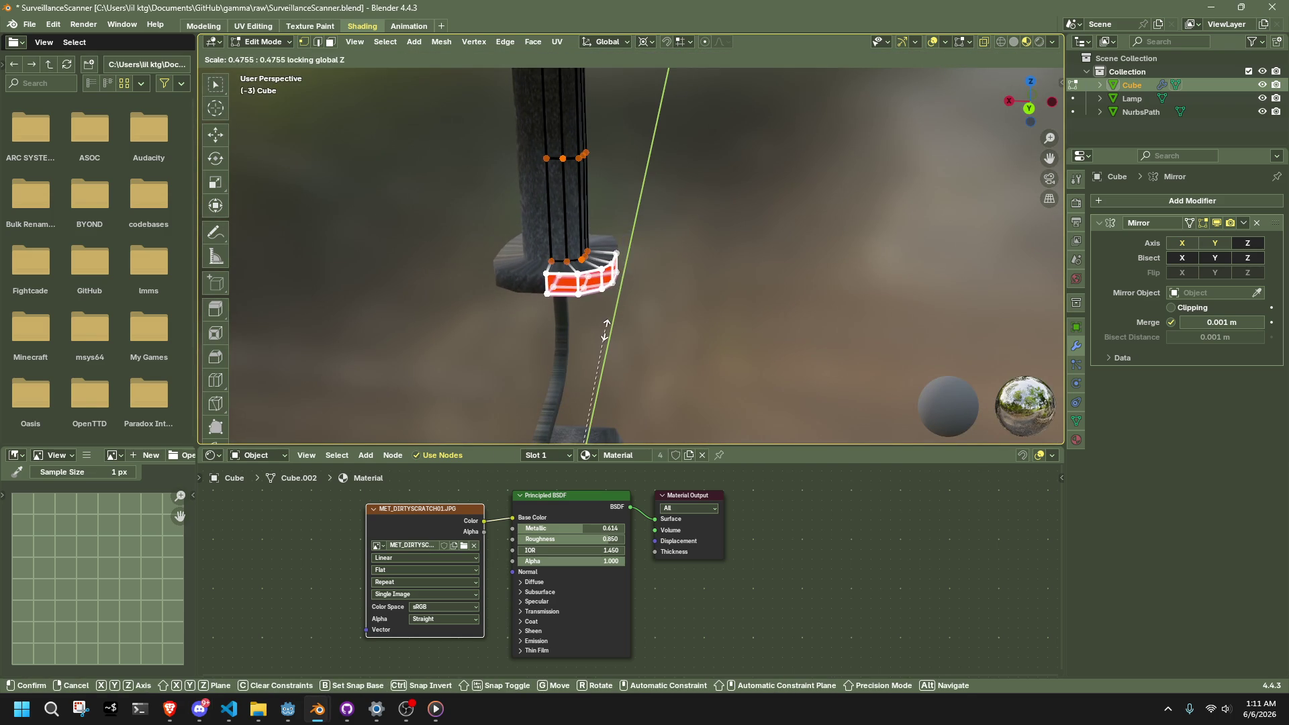
click(612, 325)
key(Tab)
scroll(643, 324, down, 3)
middle_drag(669, 318, 916, 281)
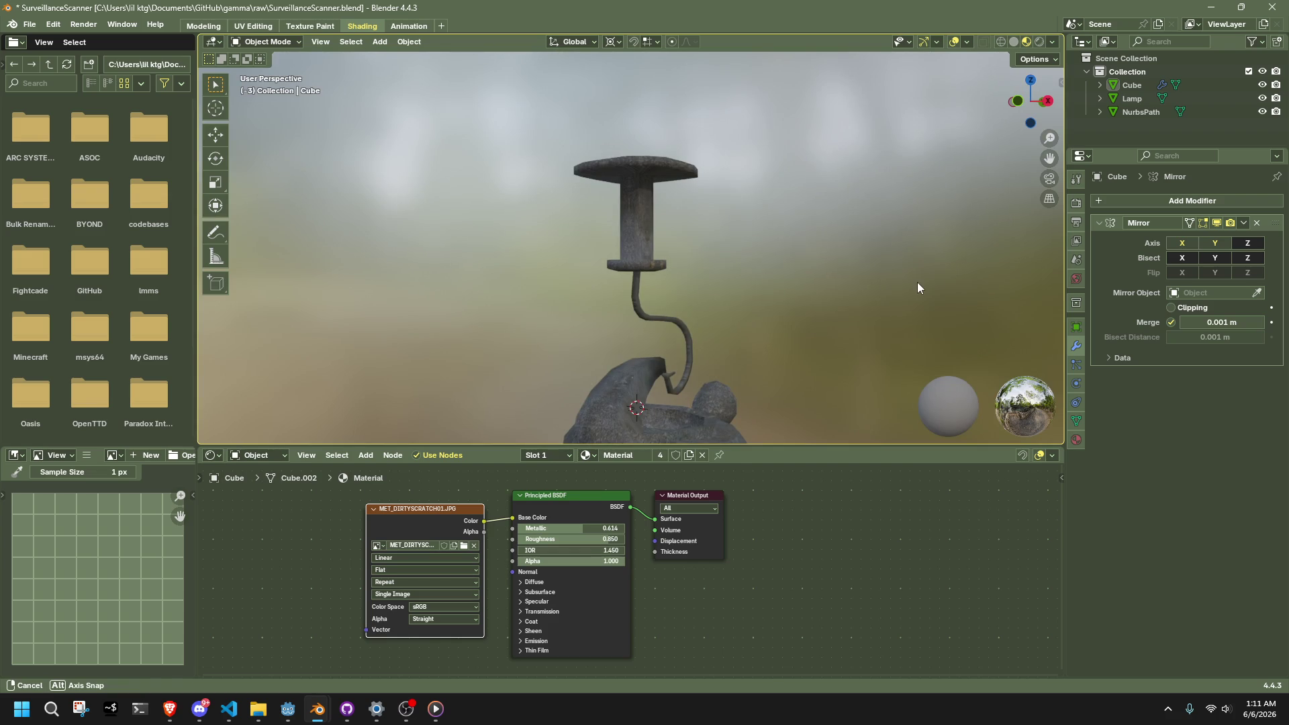
Step: Orbit around the model and enter Edit Mode looking down on the top face
middle_drag(915, 282, 573, 285)
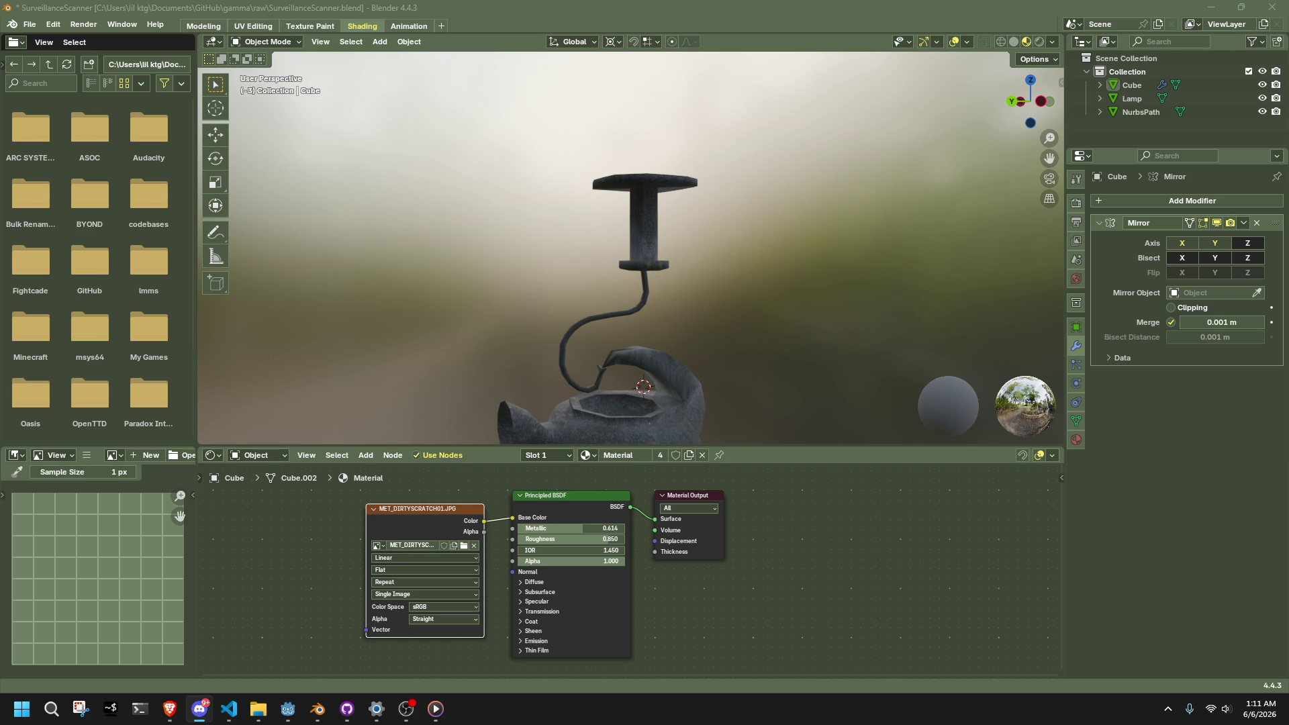
scroll(667, 251, up, 5)
scroll(654, 247, down, 3)
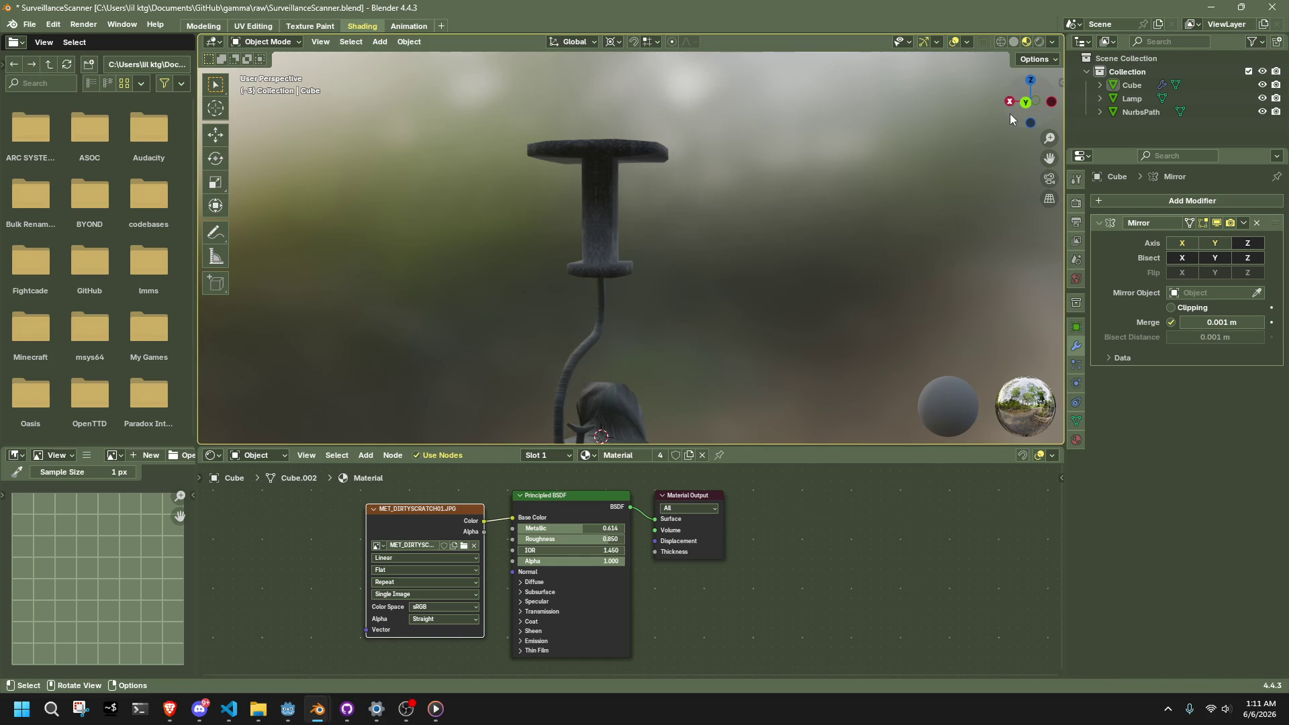
click(1011, 102)
key(Tab)
mouse_move(667, 150)
middle_down()
mouse_move(714, 239)
mouse_move(639, 267)
mouse_move(964, 345)
mouse_move(581, 265)
middle_up()
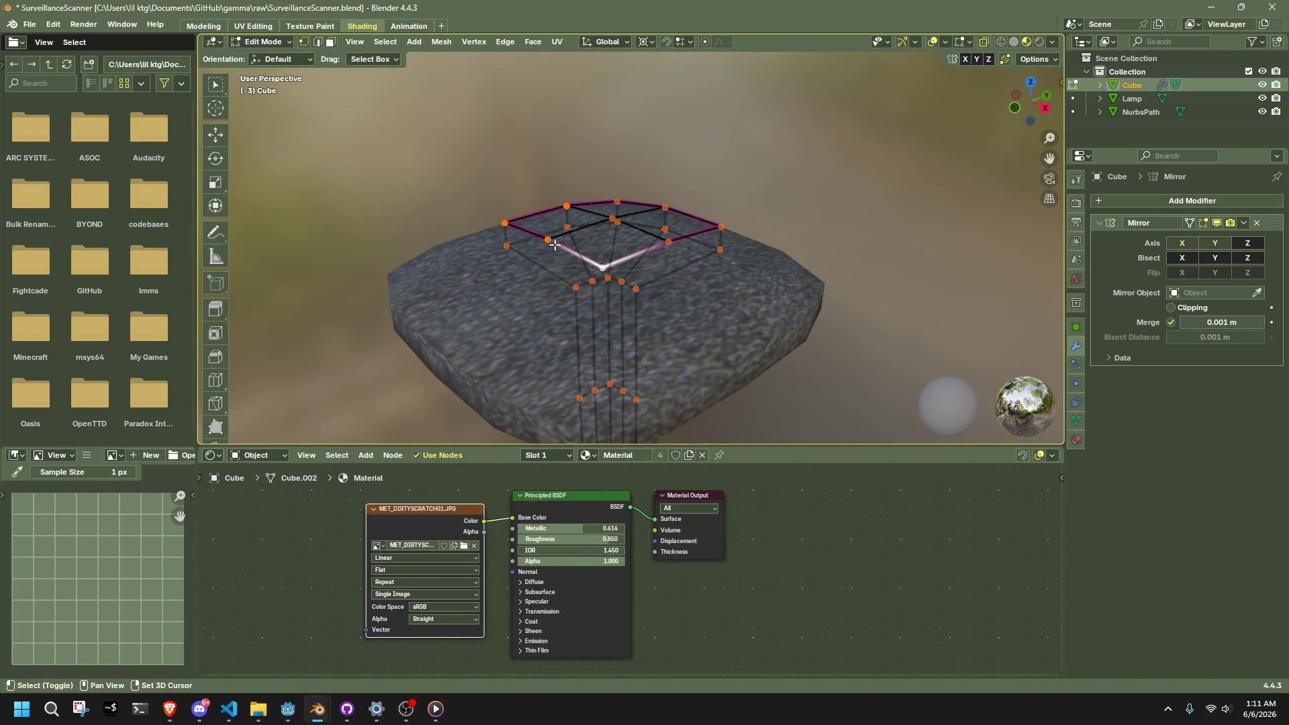
middle_drag(633, 226, 844, 269)
Step: Extrude the top face upward twice to form the pointed cap, then leave Edit Mode
click(696, 220)
mouse_move(742, 231)
middle_down()
mouse_move(806, 221)
mouse_move(839, 181)
middle_up()
key(e)
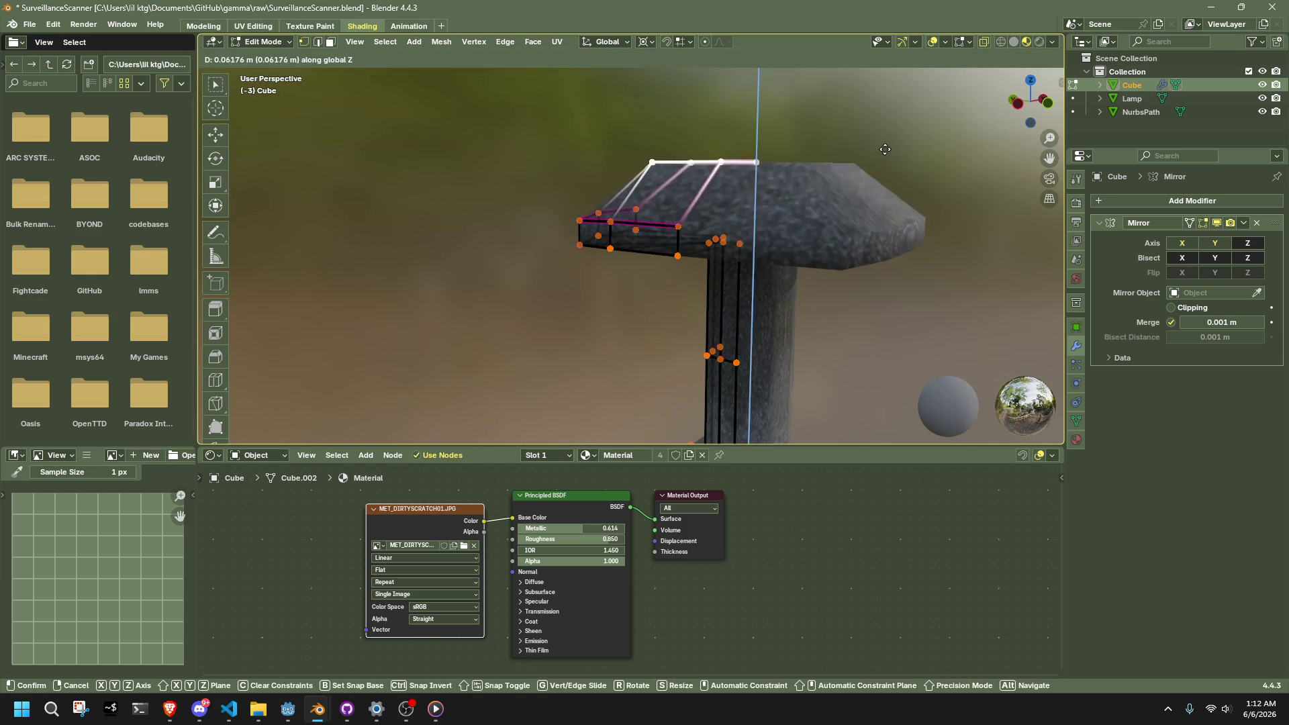
click(759, 152)
key(e)
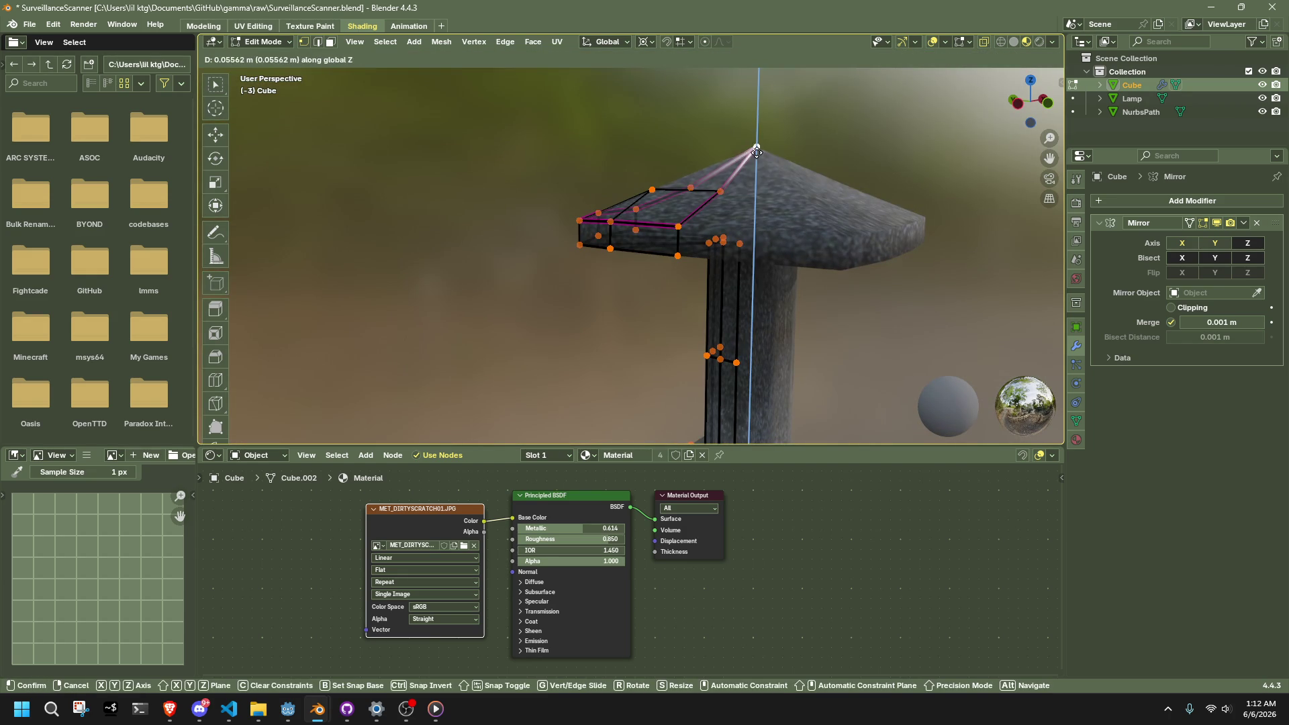
click(752, 147)
key(Tab)
Step: Inspect the finished cap, snap to the back view, and re-enter Edit Mode
scroll(924, 233, down, 6)
mouse_move(767, 335)
middle_down()
mouse_move(533, 337)
mouse_move(453, 303)
mouse_move(597, 292)
mouse_move(711, 328)
mouse_move(849, 336)
mouse_move(892, 282)
middle_up()
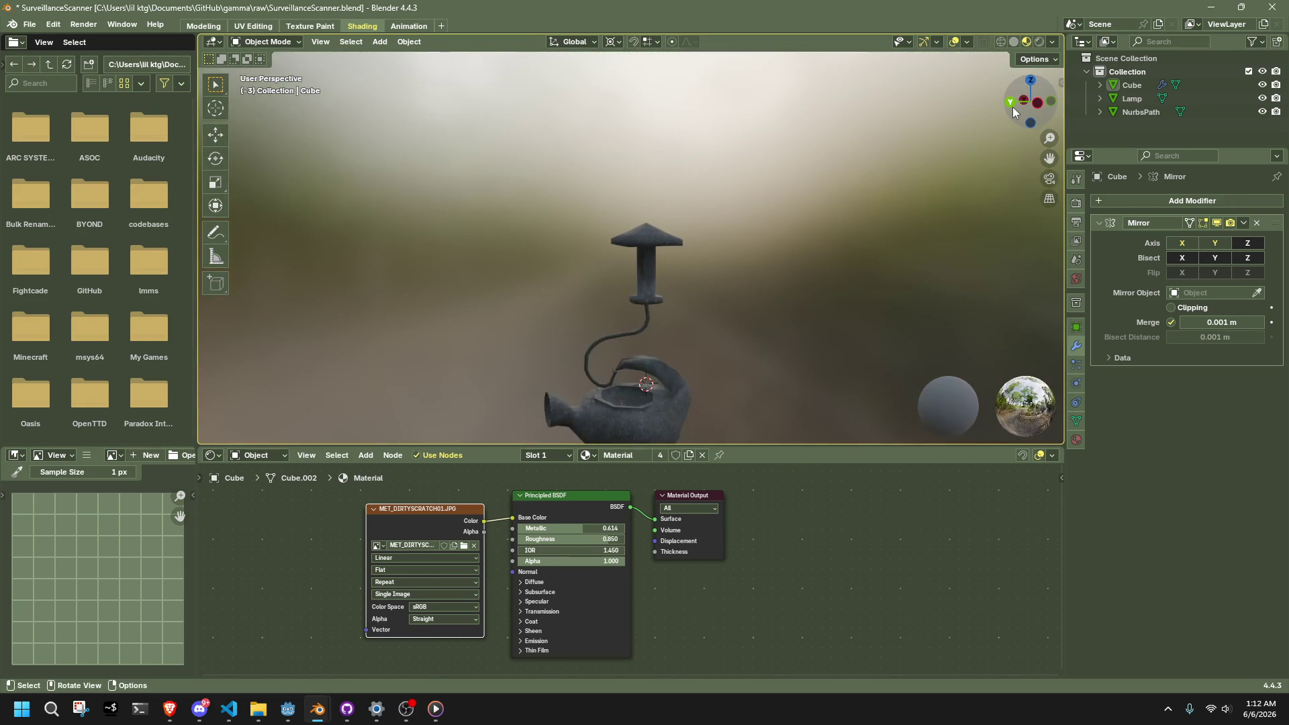
click(1013, 108)
key(Tab)
Step: Scale the head's two top faces horizontally to 0.67 and return to Object Mode
mouse_move(699, 234)
middle_down()
mouse_move(706, 285)
mouse_move(639, 227)
mouse_move(851, 331)
mouse_move(793, 338)
middle_up()
key(shift+s)
drag(761, 322, 591, 147)
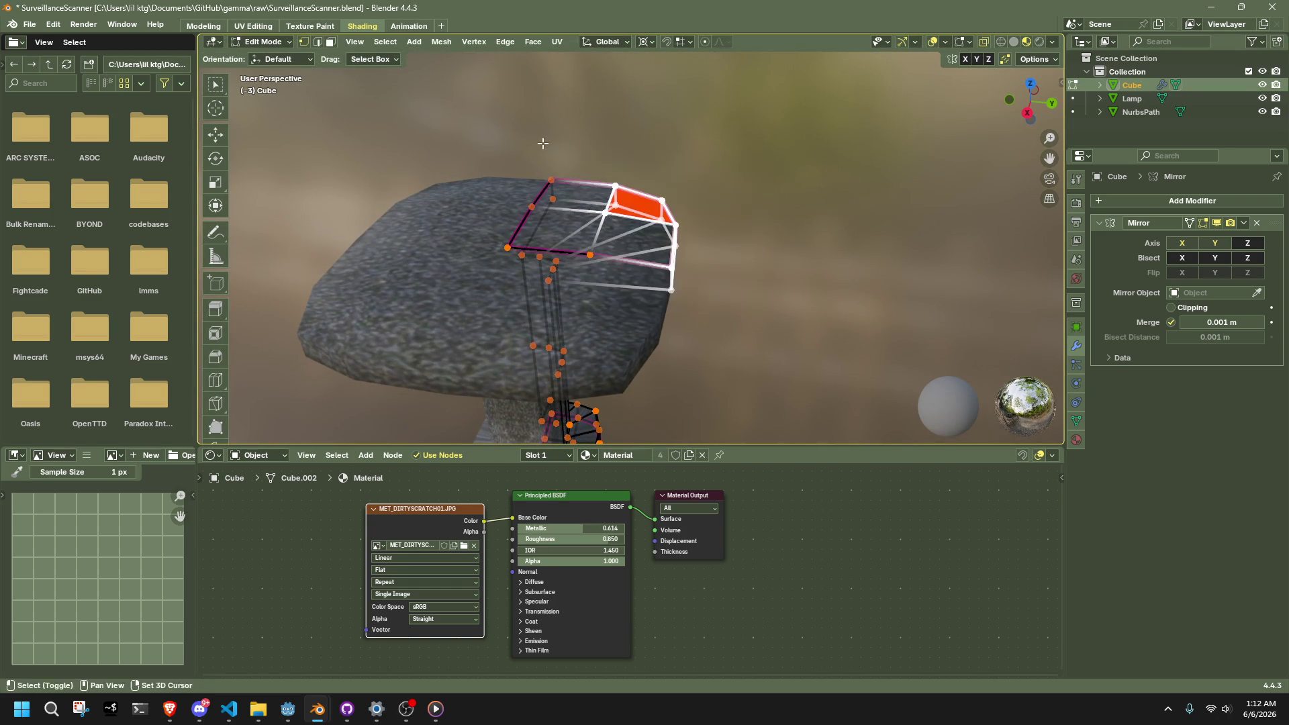
shift+drag(628, 218, 635, 221)
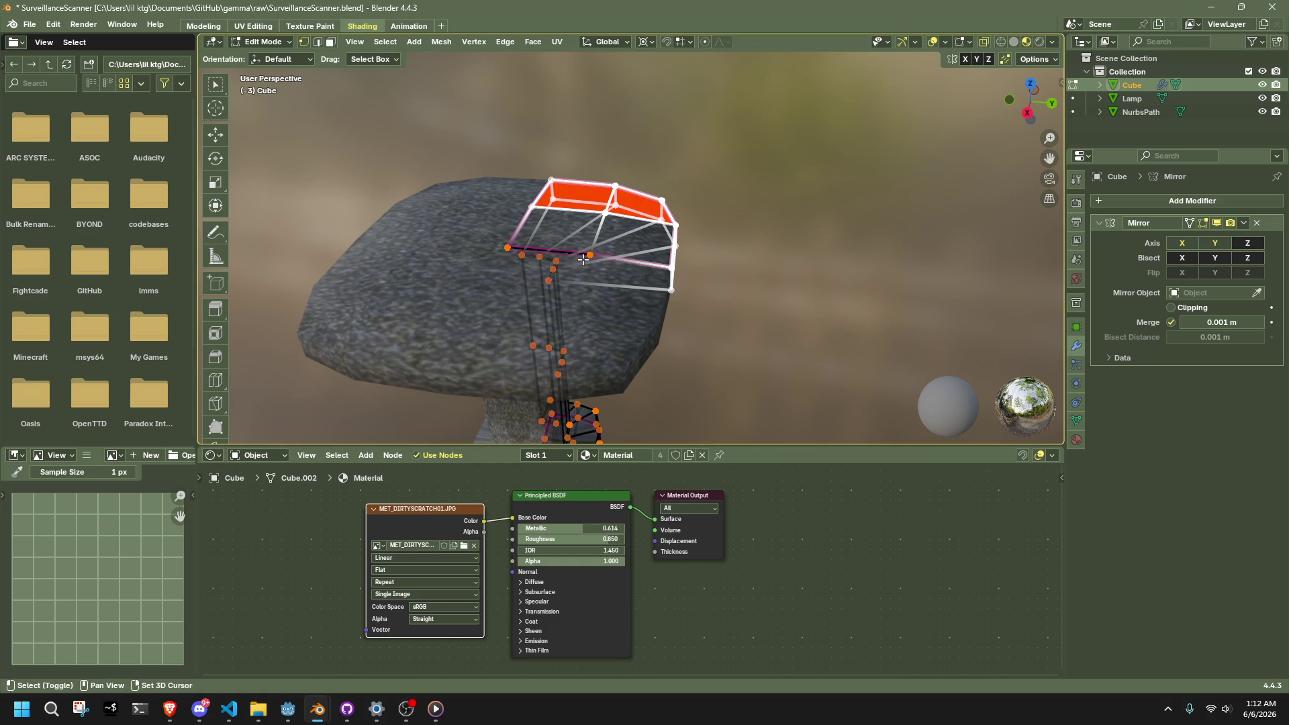
scroll(883, 253, down, 3)
middle_drag(882, 253, 788, 270)
key(s)
key(shift+z)
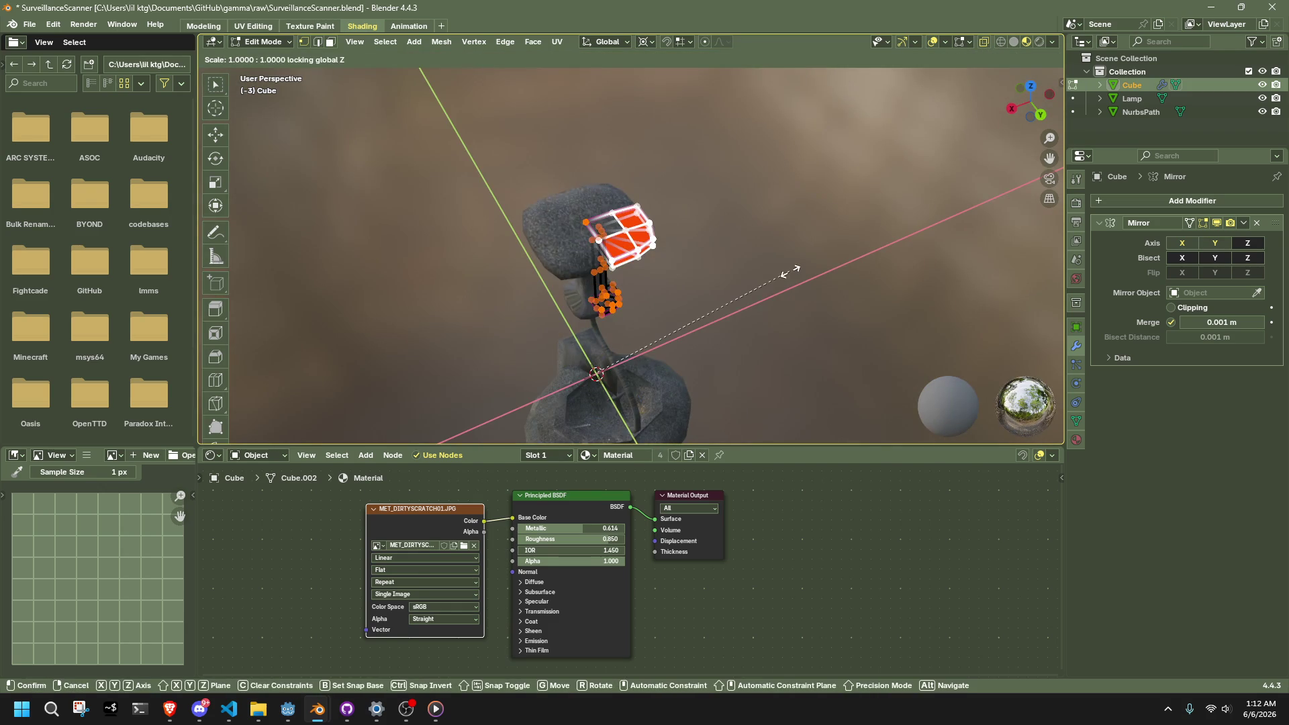
click(716, 303)
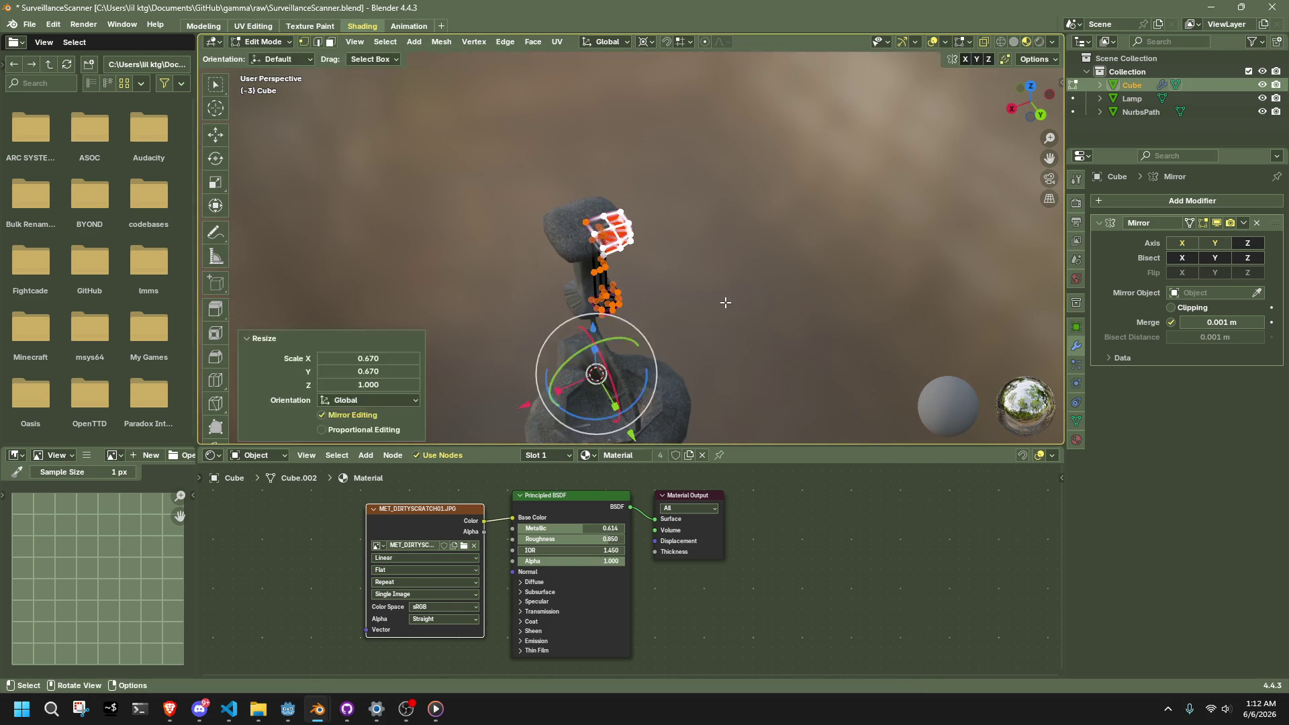
key(Tab)
Step: Dissolve the vertical edge loop running along the stem
scroll(714, 313, up, 3)
mouse_move(714, 313)
middle_down()
mouse_move(626, 272)
mouse_move(537, 194)
middle_up()
key(Tab)
middle_drag(720, 326, 662, 289)
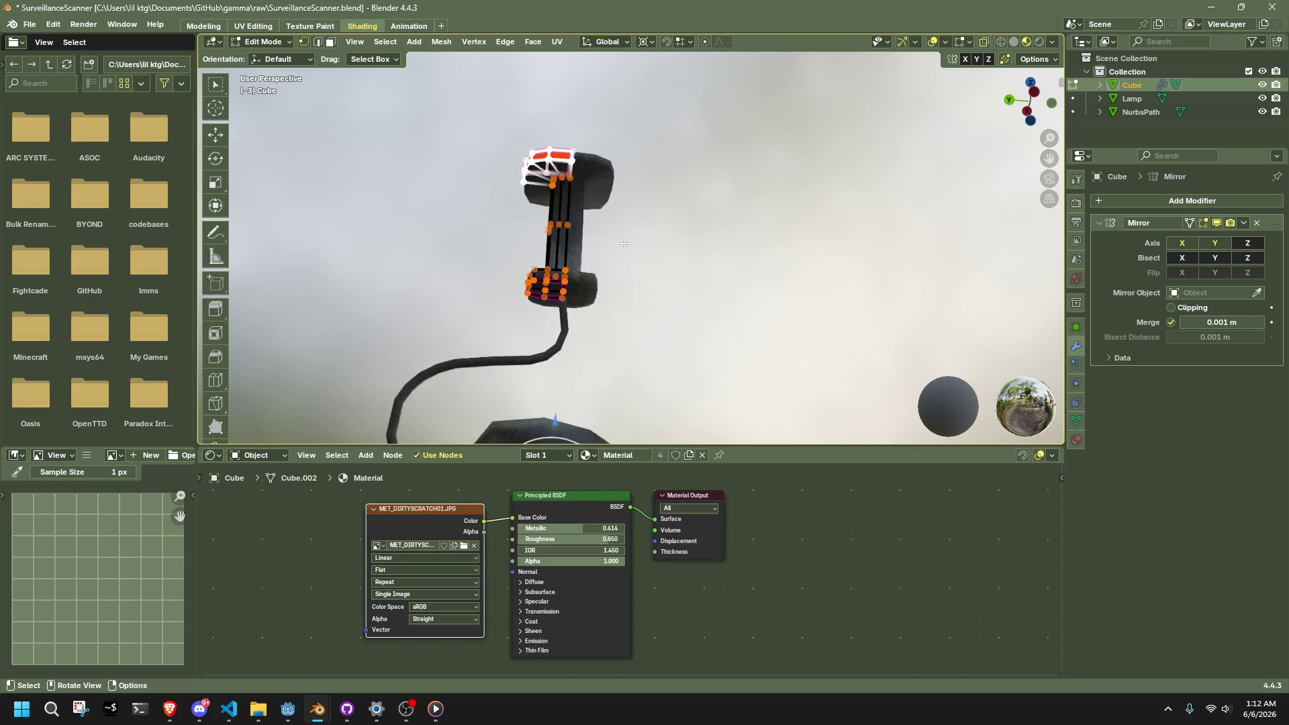
scroll(631, 268, up, 4)
alt+click(561, 235)
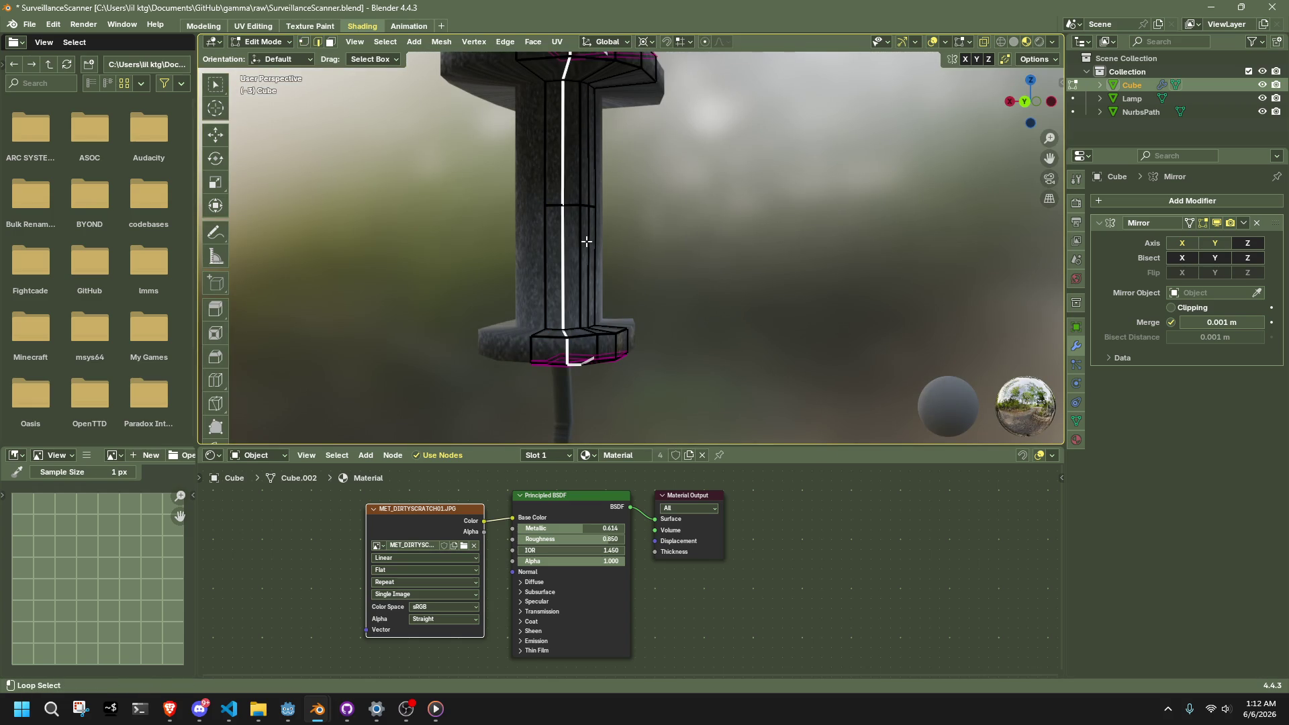
mouse_move(777, 286)
middle_down()
mouse_move(813, 275)
mouse_move(672, 218)
middle_up()
key(x)
click(807, 375)
key(Tab)
Step: Select three faces of the top cap in Edit Mode
click(648, 228)
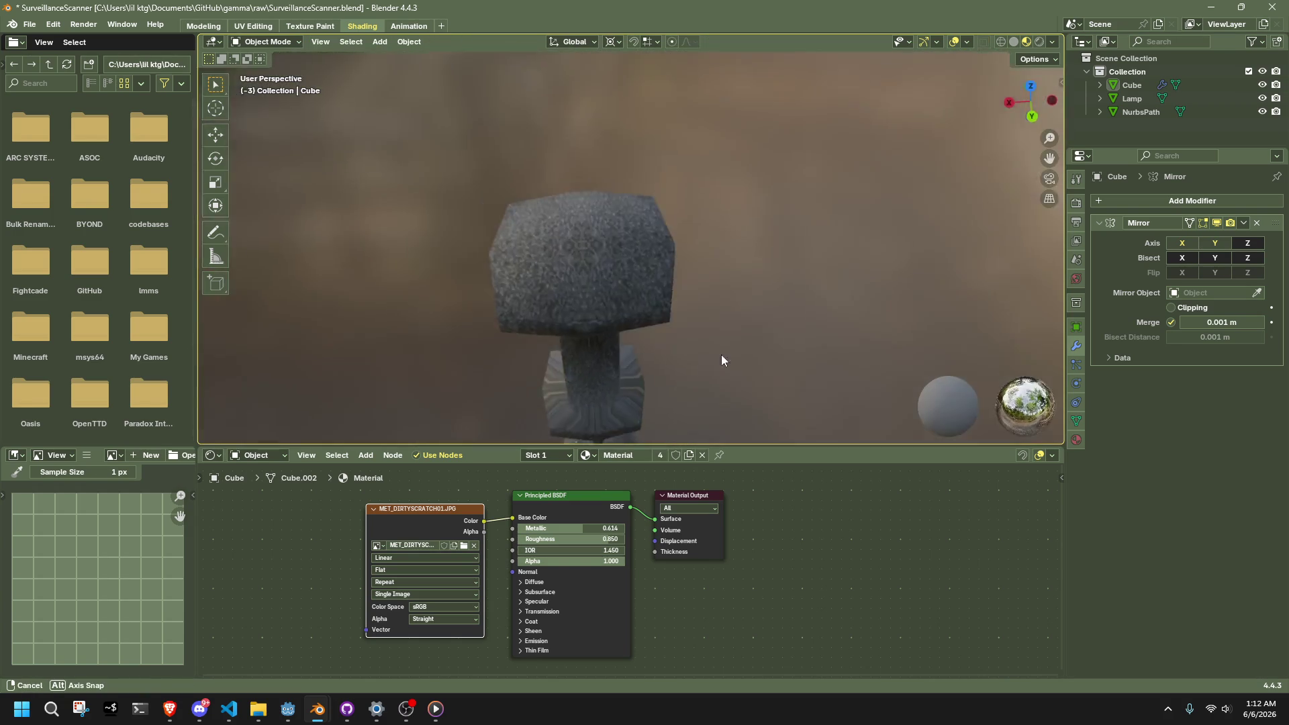
mouse_move(721, 354)
middle_down()
mouse_move(821, 388)
mouse_move(835, 361)
mouse_move(746, 216)
mouse_move(753, 191)
mouse_move(748, 282)
mouse_move(708, 290)
mouse_move(599, 196)
mouse_move(554, 134)
middle_up()
click(739, 205)
key(Tab)
key(Tab)
key(Tab)
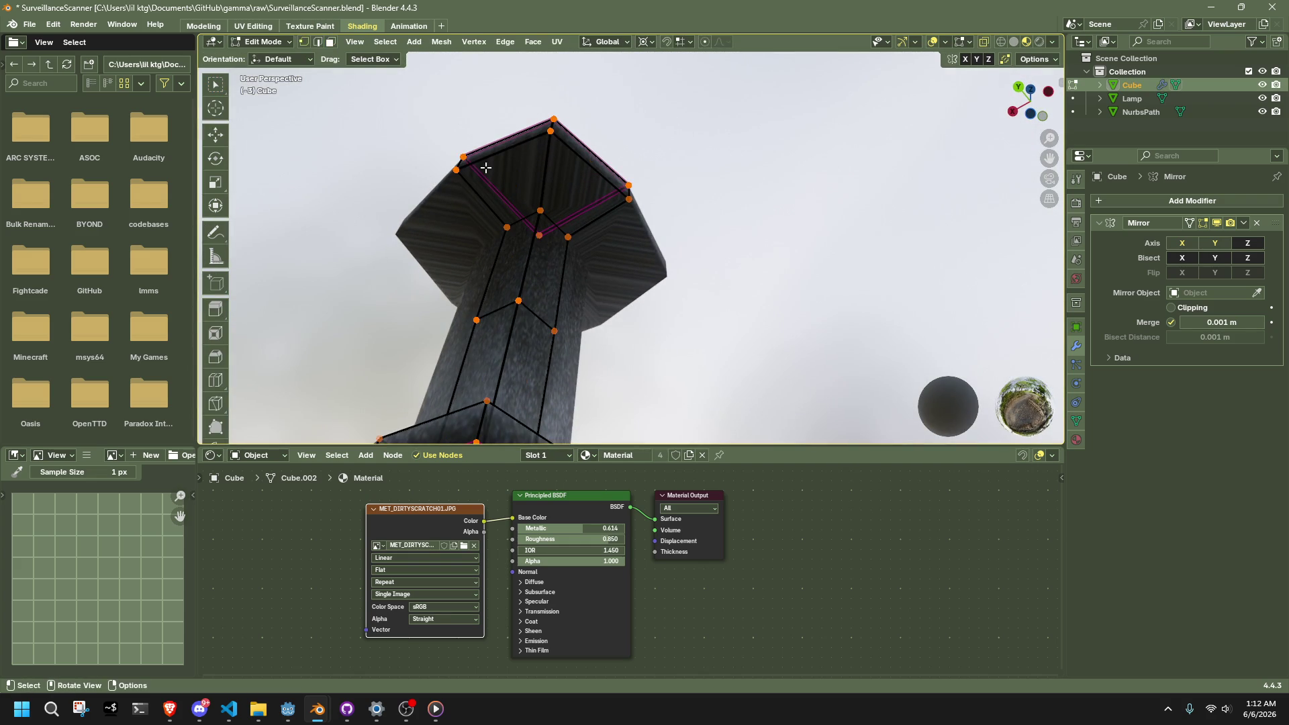
click(513, 177)
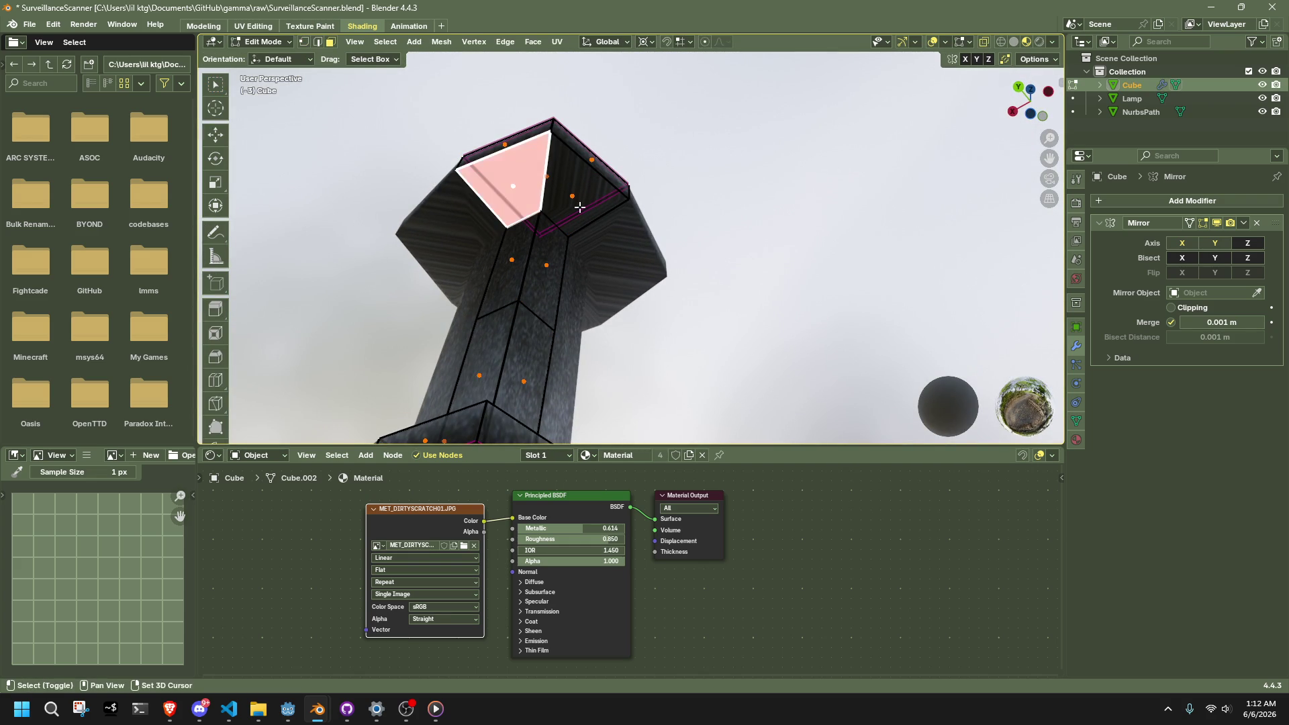
shift+click(572, 196)
shift+click(592, 160)
key(Tab)
Step: From the back view, move the selected top faces to a new position
click(764, 211)
mouse_move(765, 212)
middle_down()
mouse_move(768, 250)
mouse_move(837, 302)
mouse_move(868, 287)
mouse_move(798, 290)
mouse_move(589, 349)
mouse_move(493, 357)
mouse_move(671, 329)
mouse_move(703, 248)
mouse_move(557, 192)
mouse_move(695, 244)
mouse_move(712, 222)
middle_up()
click(557, 192)
key(Tab)
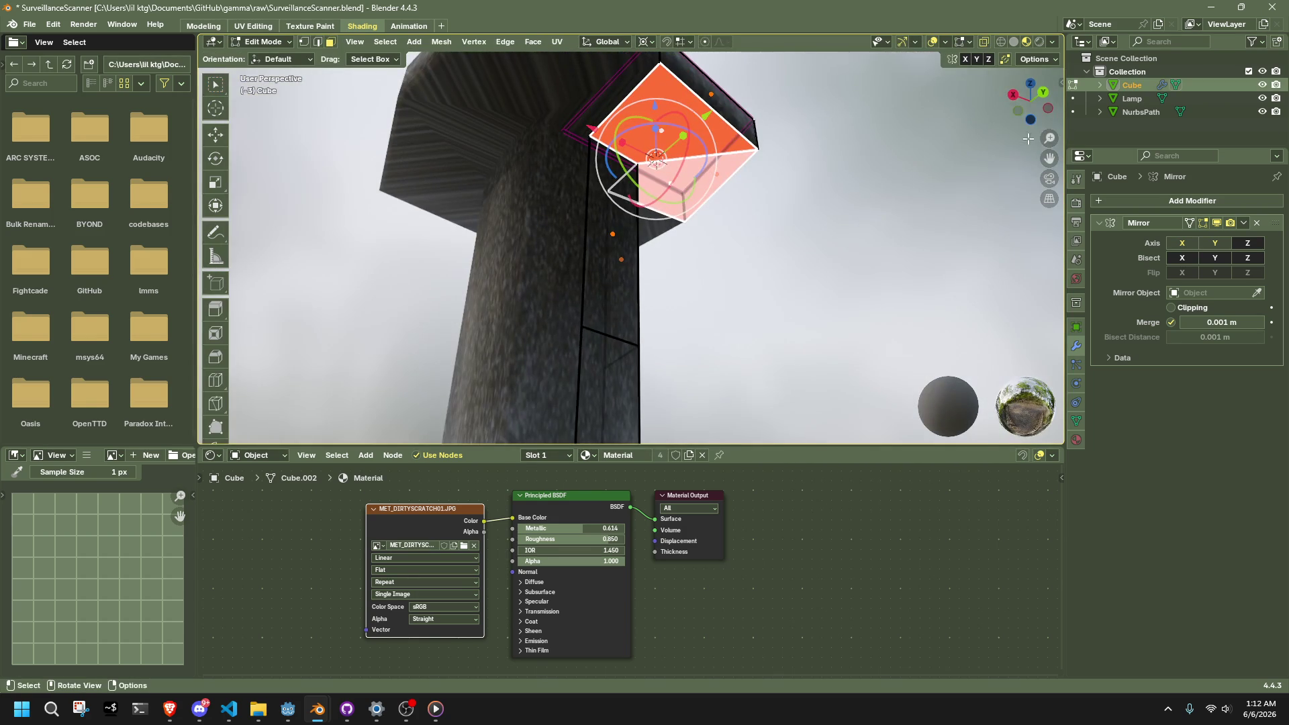
click(1038, 94)
key(g)
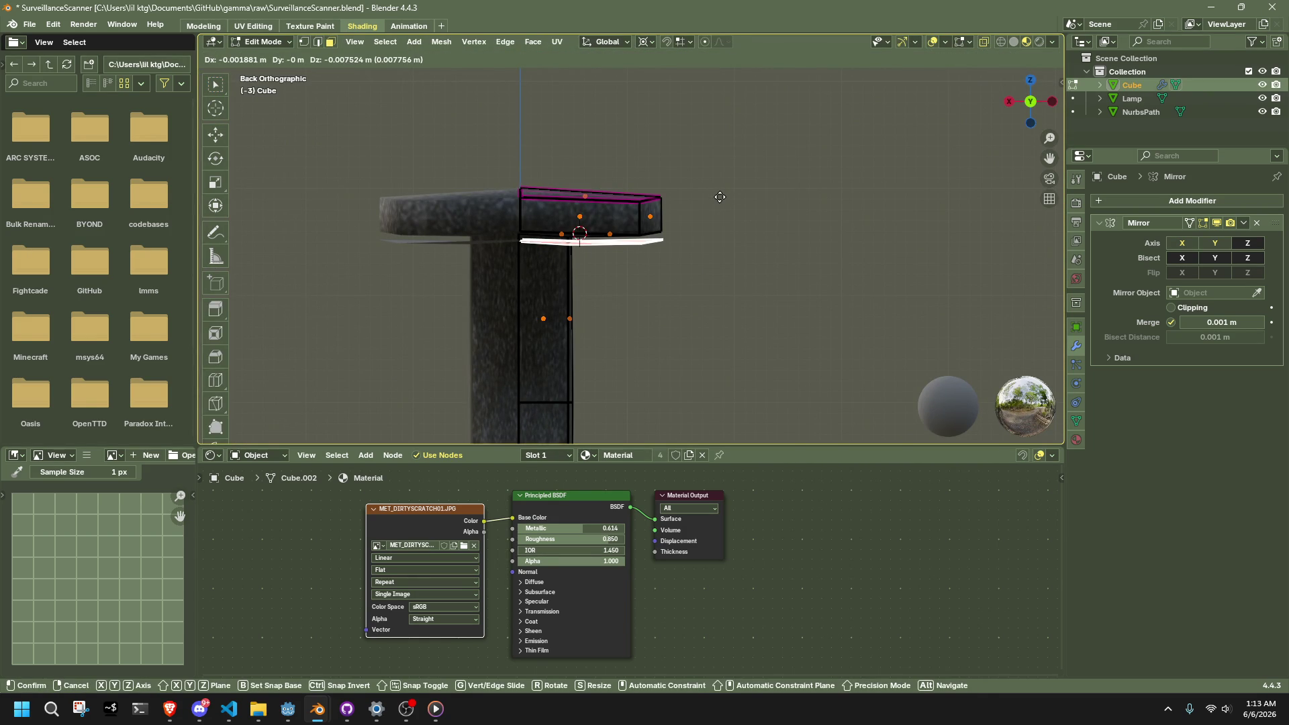
click(720, 198)
Step: Try shrinking the duplicated faces, undo it, and restore their selection near the arm's corner
mouse_move(720, 202)
middle_down()
mouse_move(713, 229)
mouse_move(743, 270)
mouse_move(832, 231)
mouse_move(738, 143)
middle_up()
key(s)
click(662, 210)
key(ctrl+z)
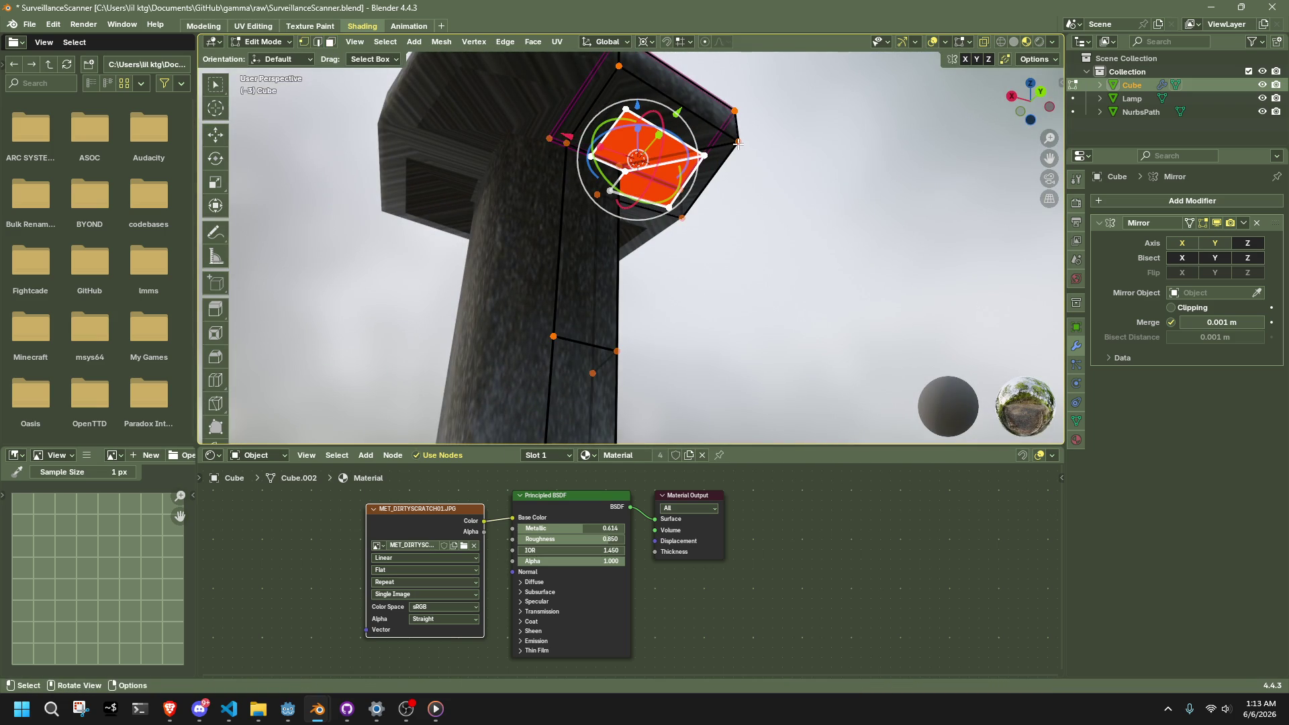
click(738, 143)
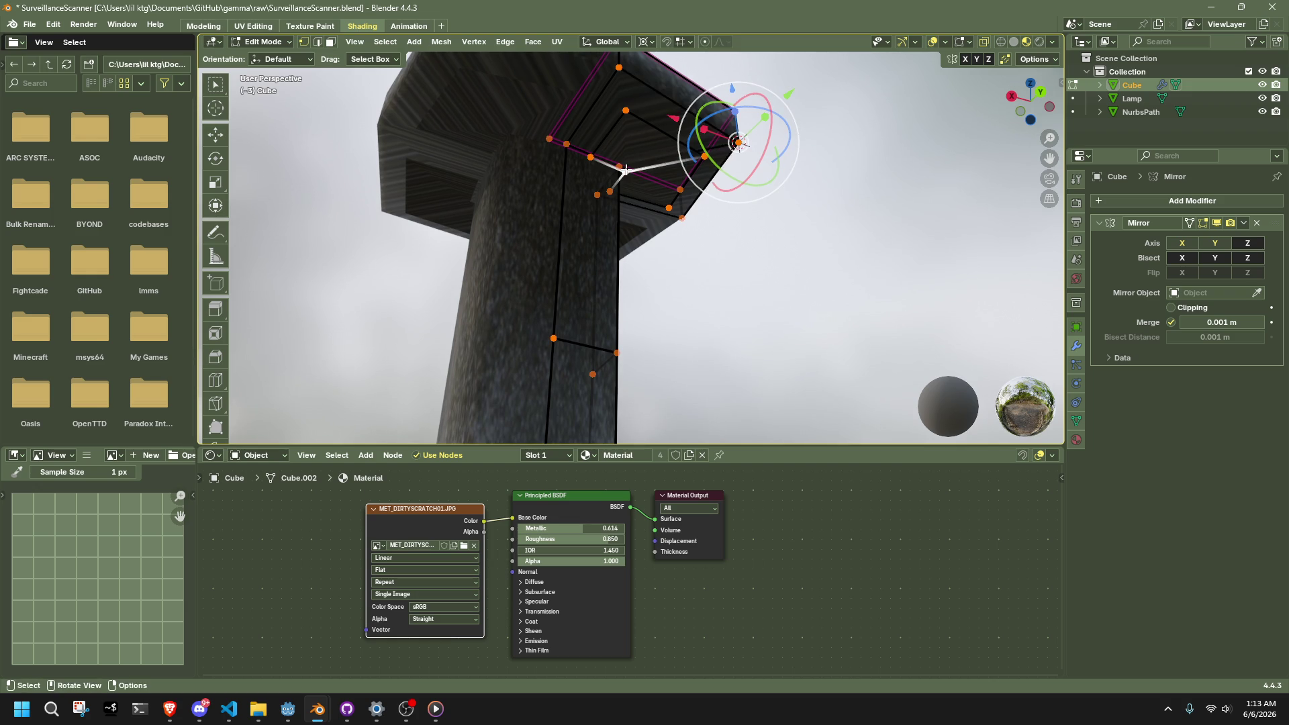
key(ctrl+z)
middle_drag(624, 170, 718, 207)
Step: Snap the duplicated faces to the cursor with offset, then slide them along Y
key(shift+s)
click(728, 131)
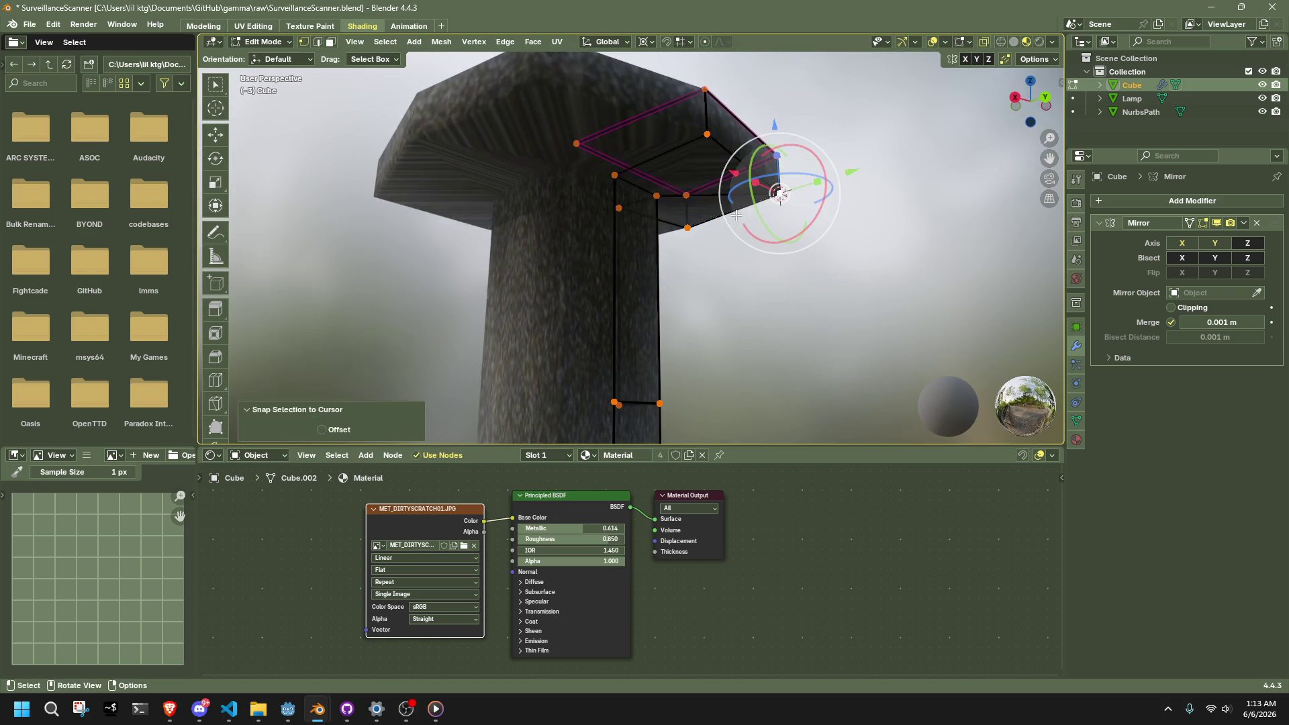
click(322, 430)
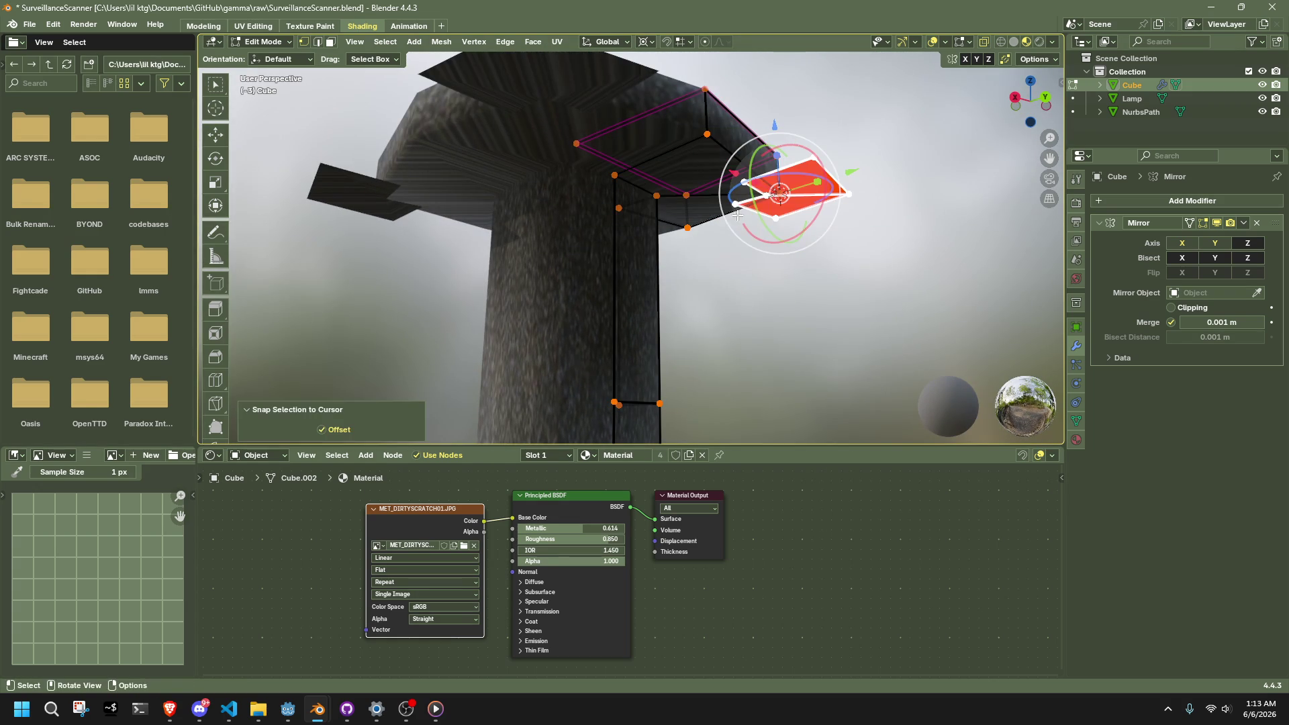
click(1045, 106)
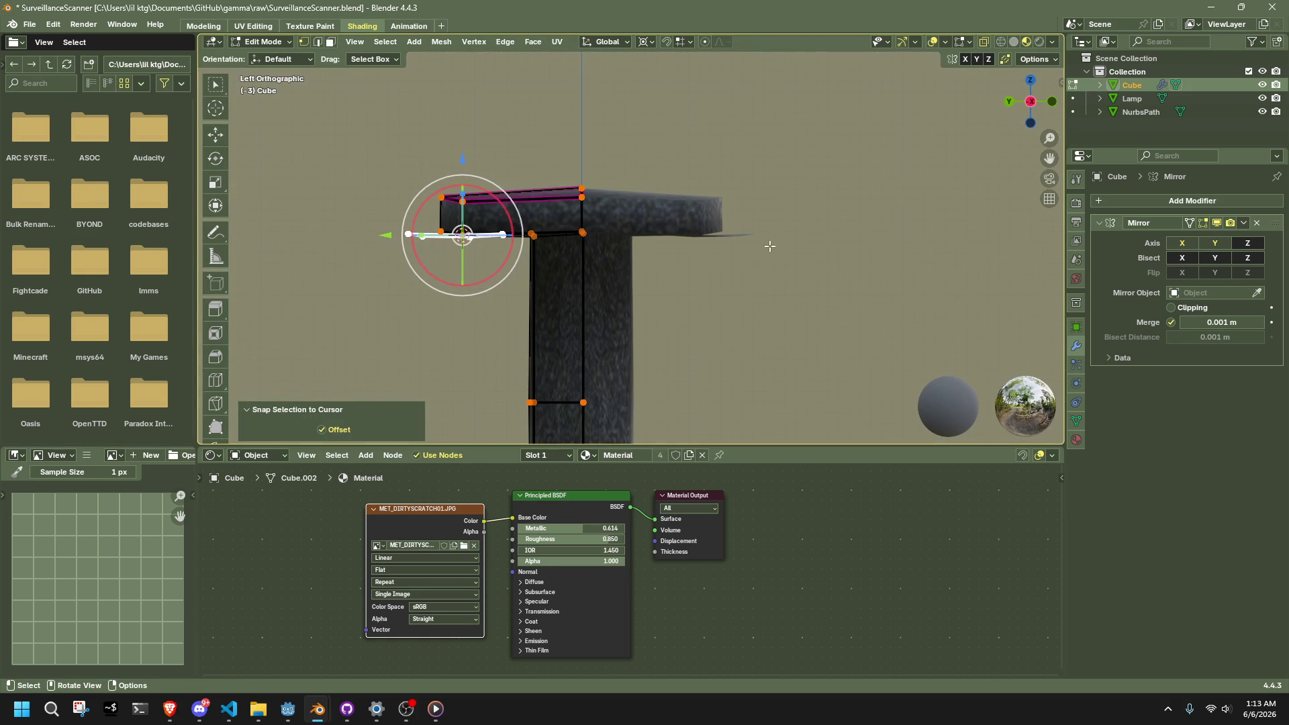
key(g)
key(y)
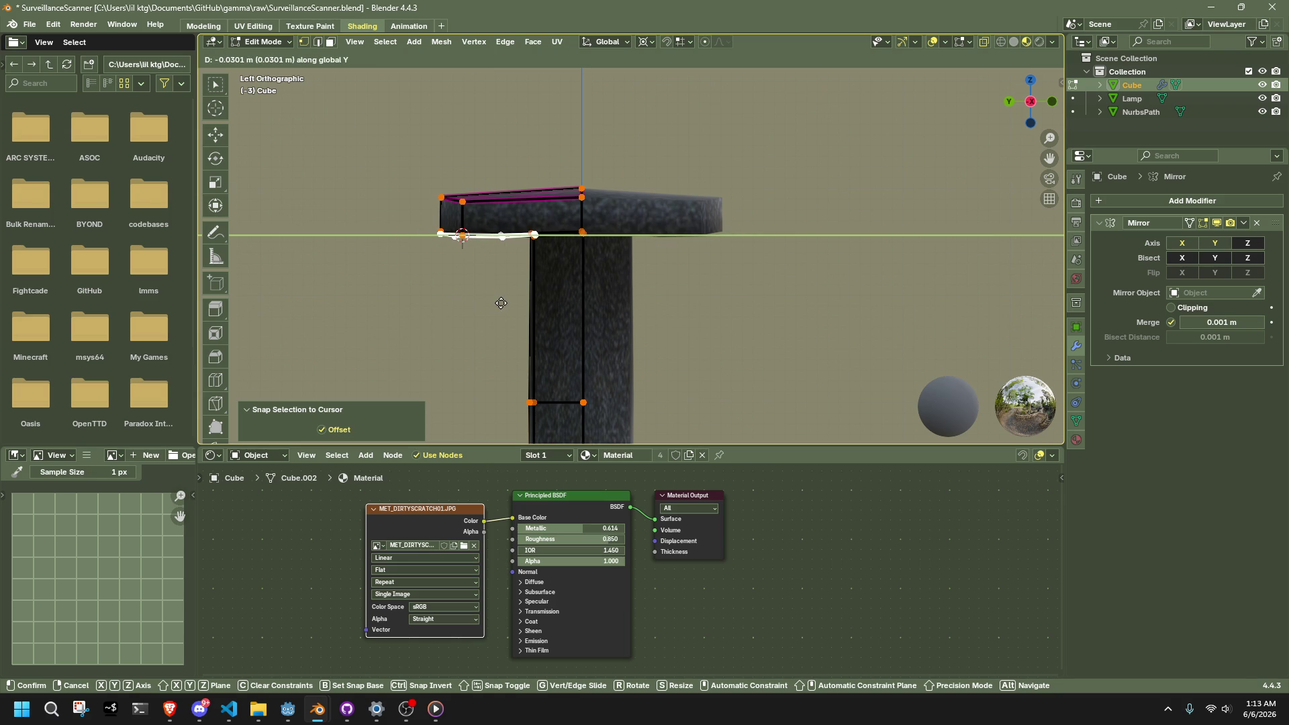
click(501, 303)
click(1010, 106)
Step: Shift the small panel 0.030096 m along the X axis
text(gx0.030096)
key(Return)
scroll(812, 287, up, 3)
middle_drag(813, 287, 881, 313)
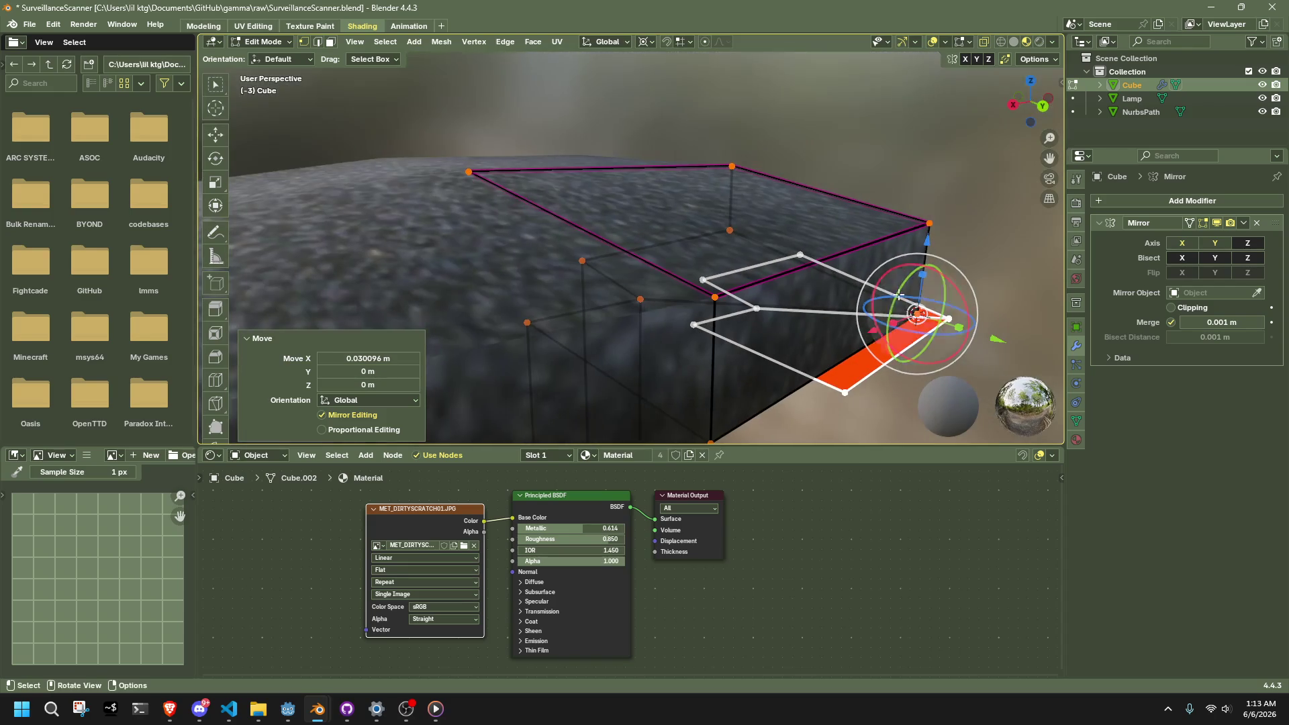
Step: From top view, reposition the panel's corner vertex within the XY plane
click(1031, 80)
mouse_move(805, 201)
shift+middle_down()
mouse_move(771, 164)
mouse_move(750, 101)
mouse_move(746, 245)
shift+middle_up()
key(g)
key(shift+z)
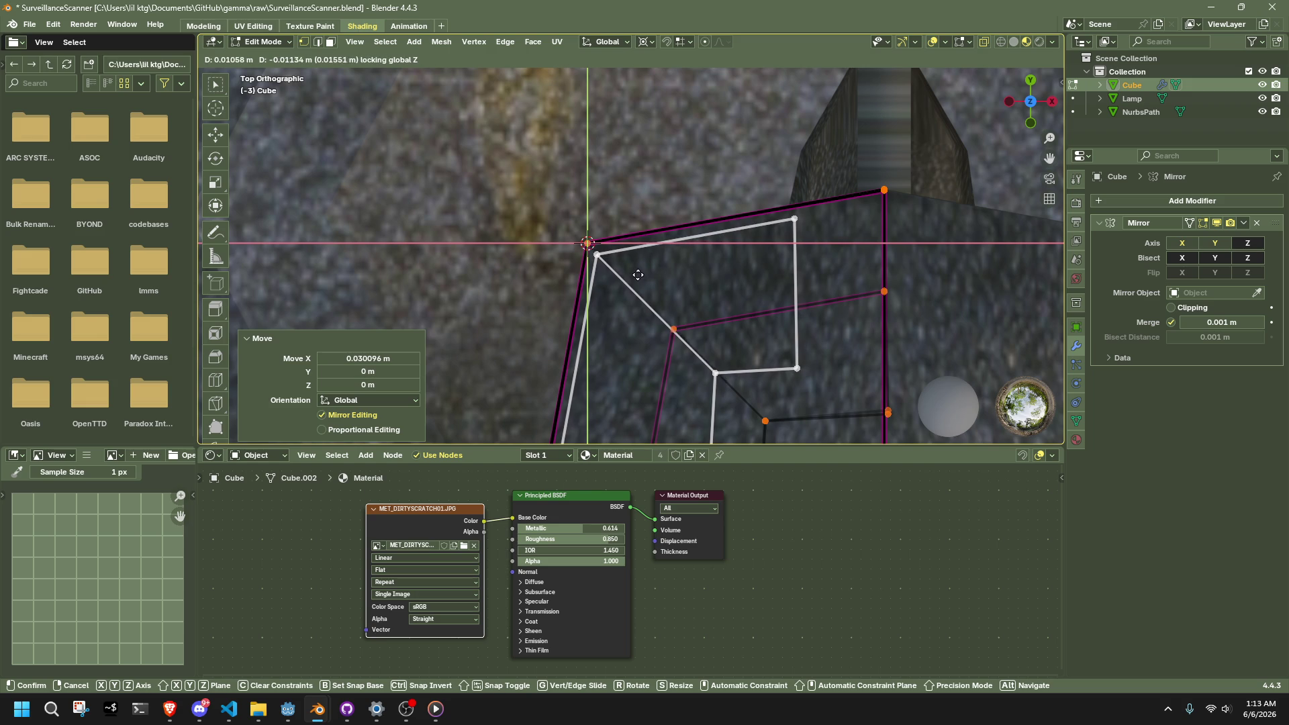
click(637, 273)
Step: From the back view, extrude the panel face 0.27012 m downward
mouse_move(637, 272)
middle_down()
mouse_move(740, 129)
mouse_move(939, 108)
middle_up()
click(1011, 104)
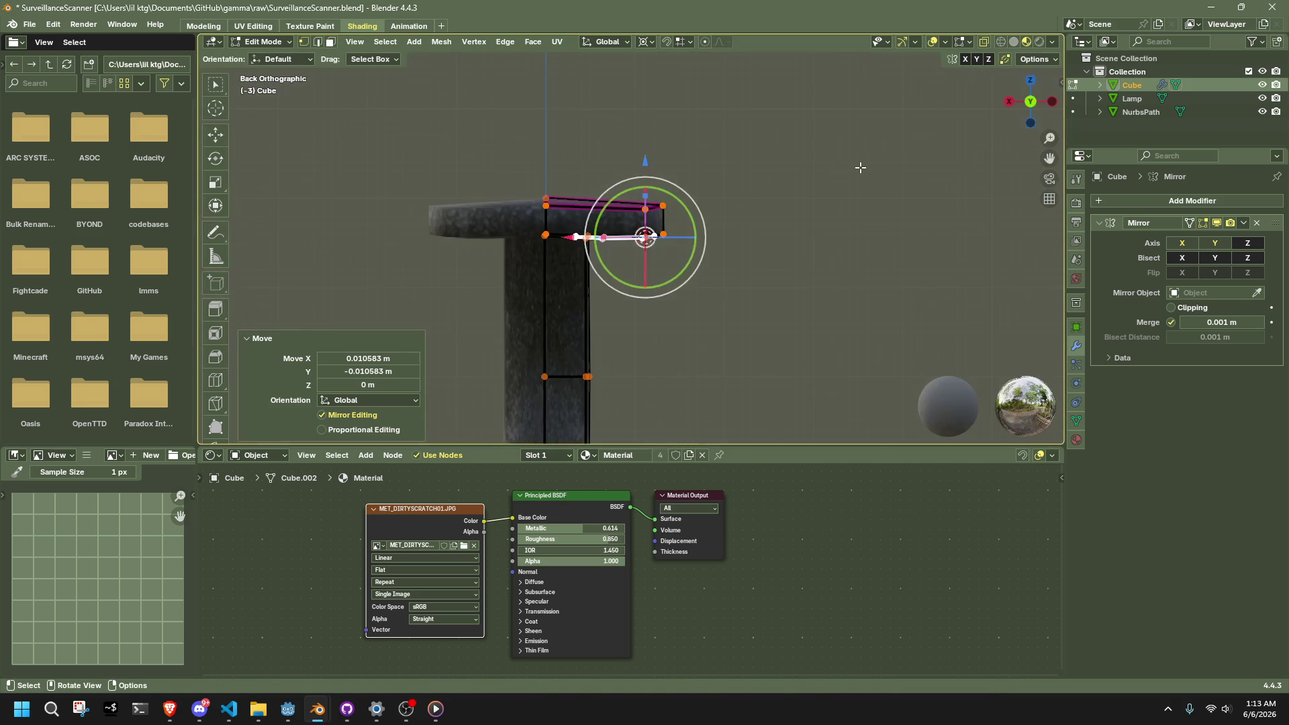
key(e)
click(767, 405)
scroll(767, 406, down, 4)
shift+middle_drag(736, 319, 745, 173)
scroll(792, 175, up, 5)
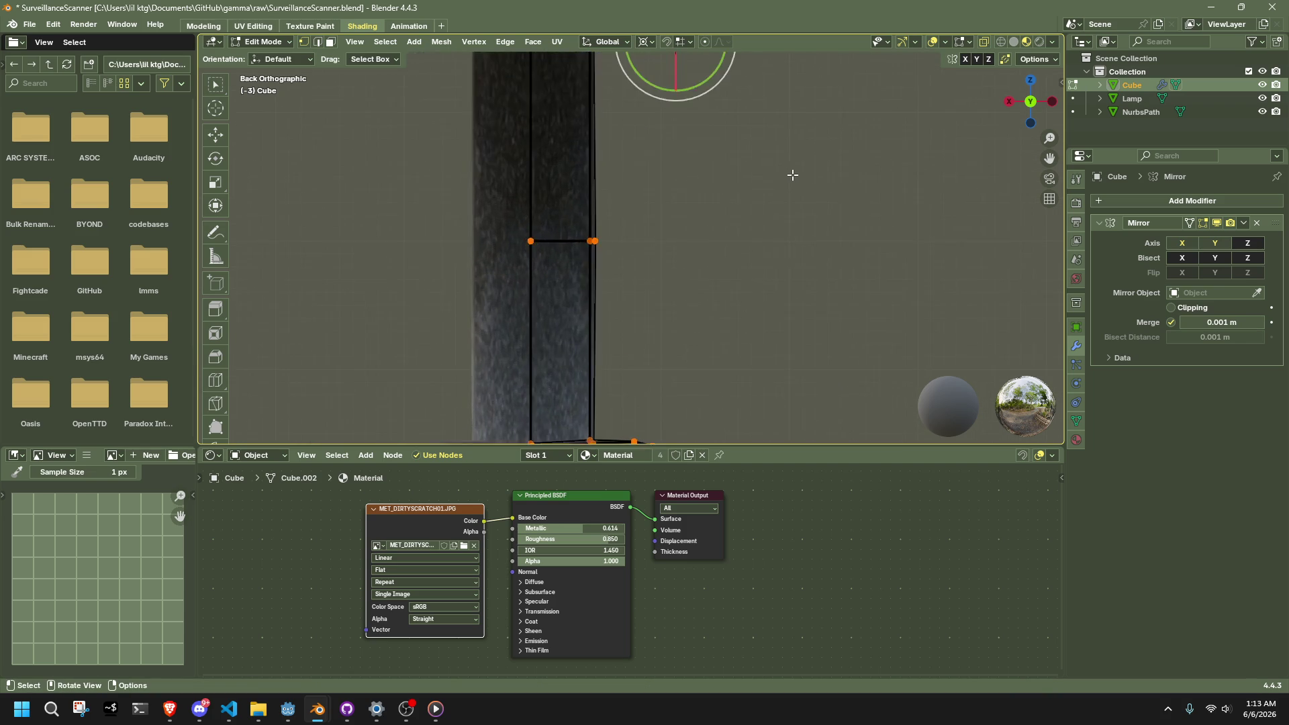
scroll(792, 174, down, 4)
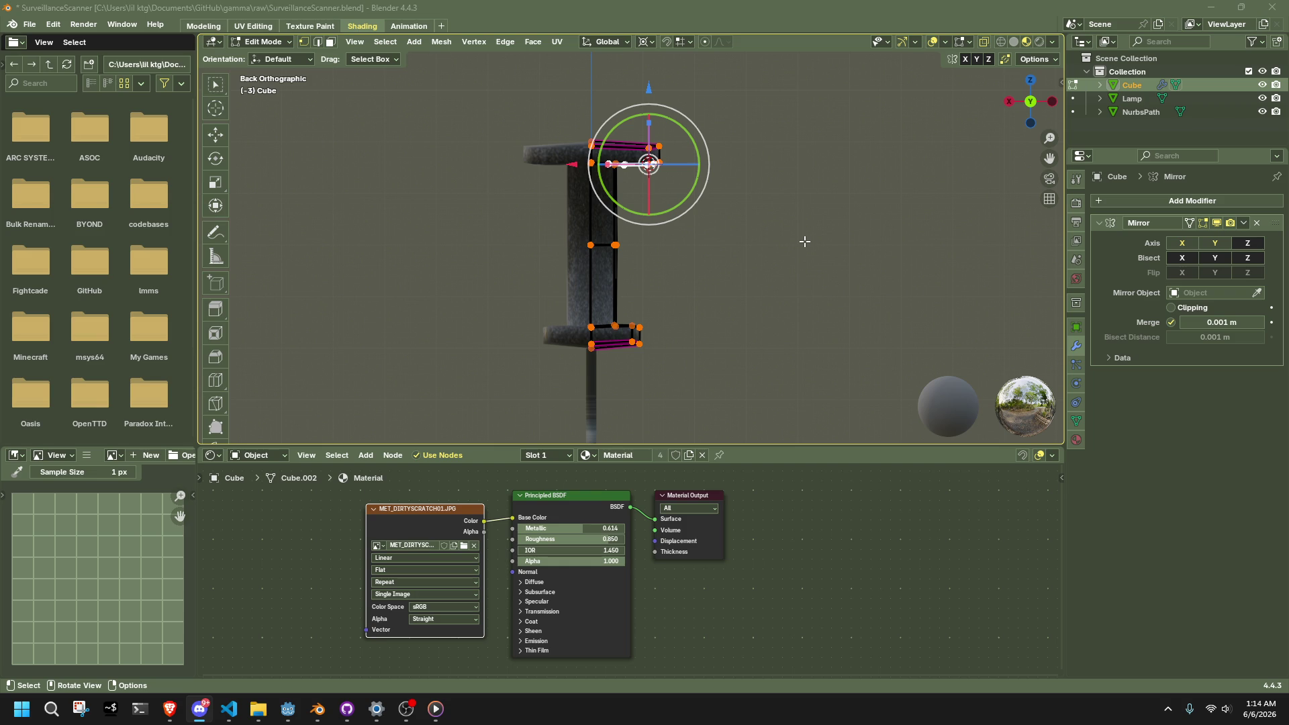
Step: Orbit the view to look at the lantern mesh from below
mouse_move(804, 241)
middle_down()
mouse_move(682, 245)
mouse_move(611, 141)
middle_up()
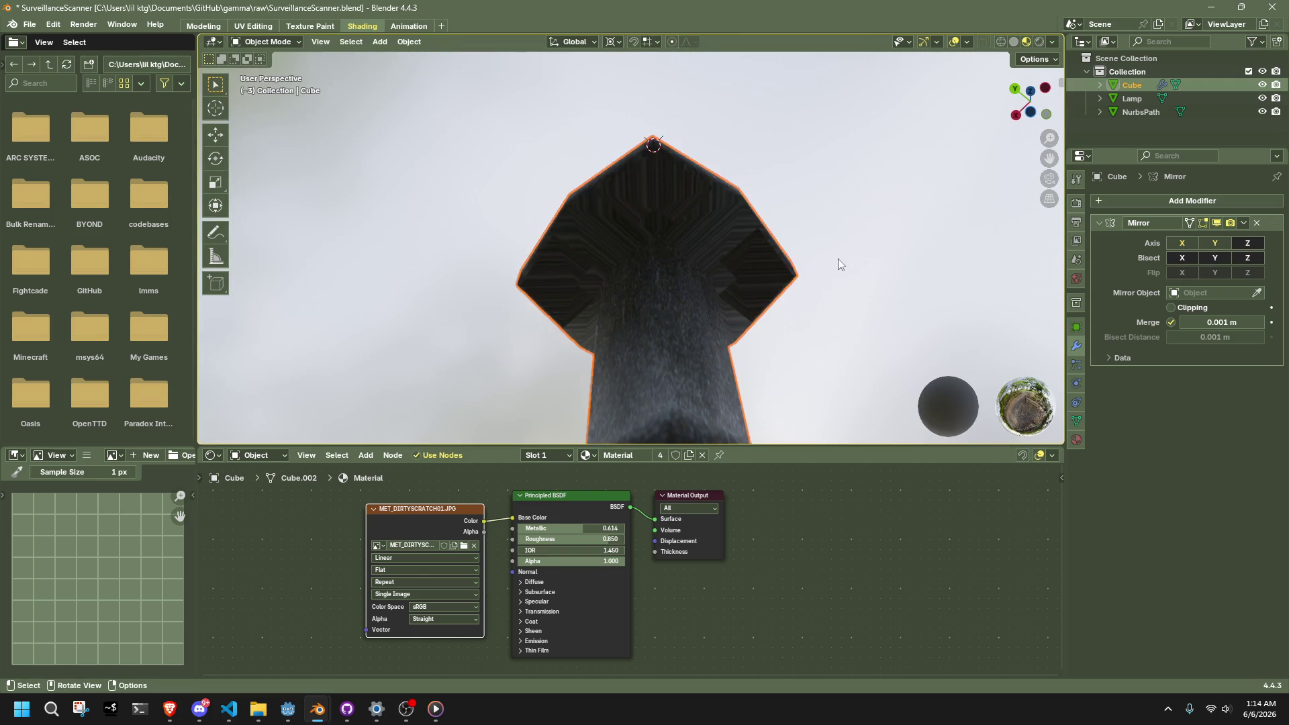
Step: Cube-project the UVs of the column-and-arm face loop, then check the metal texture in Object Mode
scroll(835, 259, down, 4)
middle_drag(678, 239, 820, 357)
alt+click(765, 280)
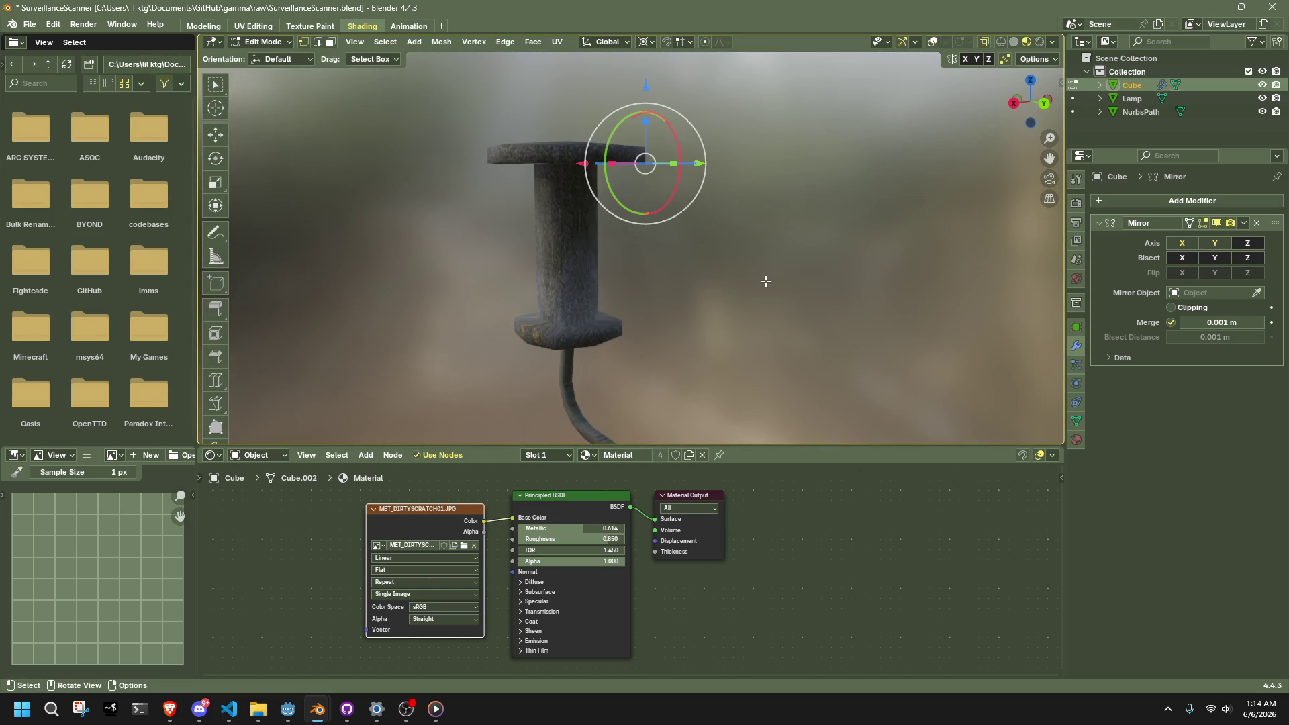
right_click(614, 308)
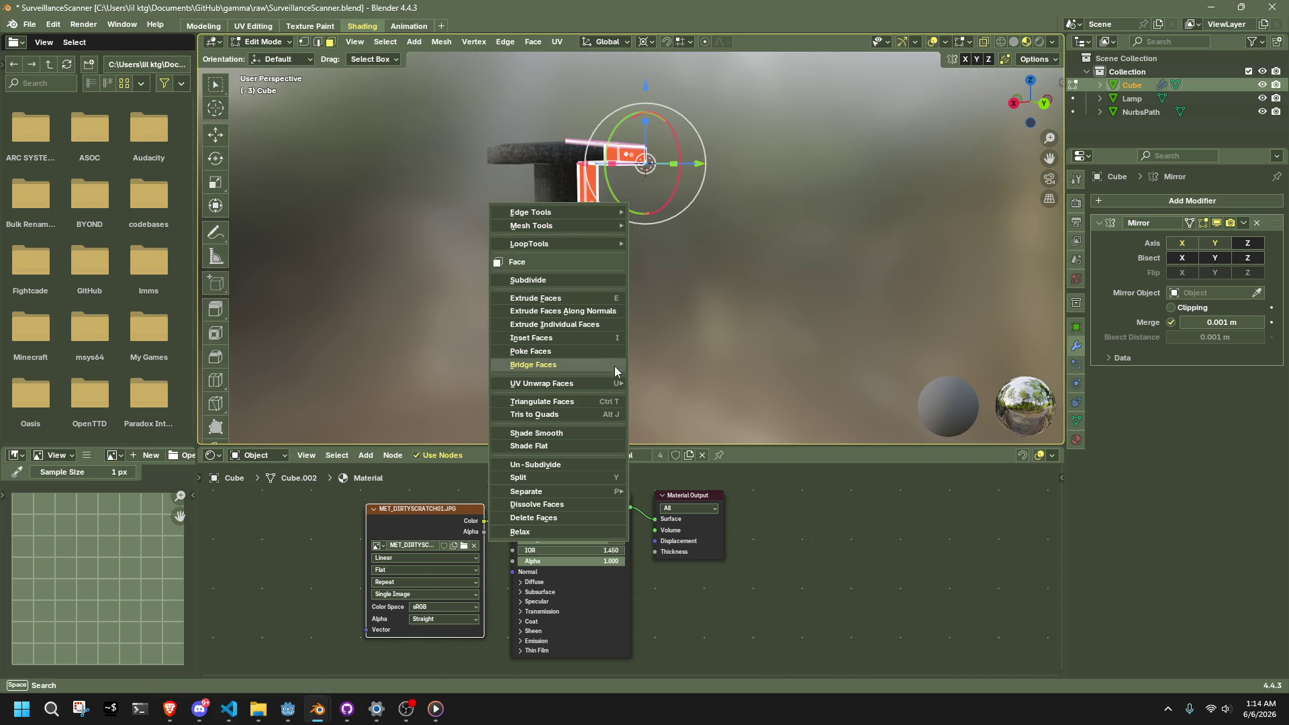
mouse_move(601, 384)
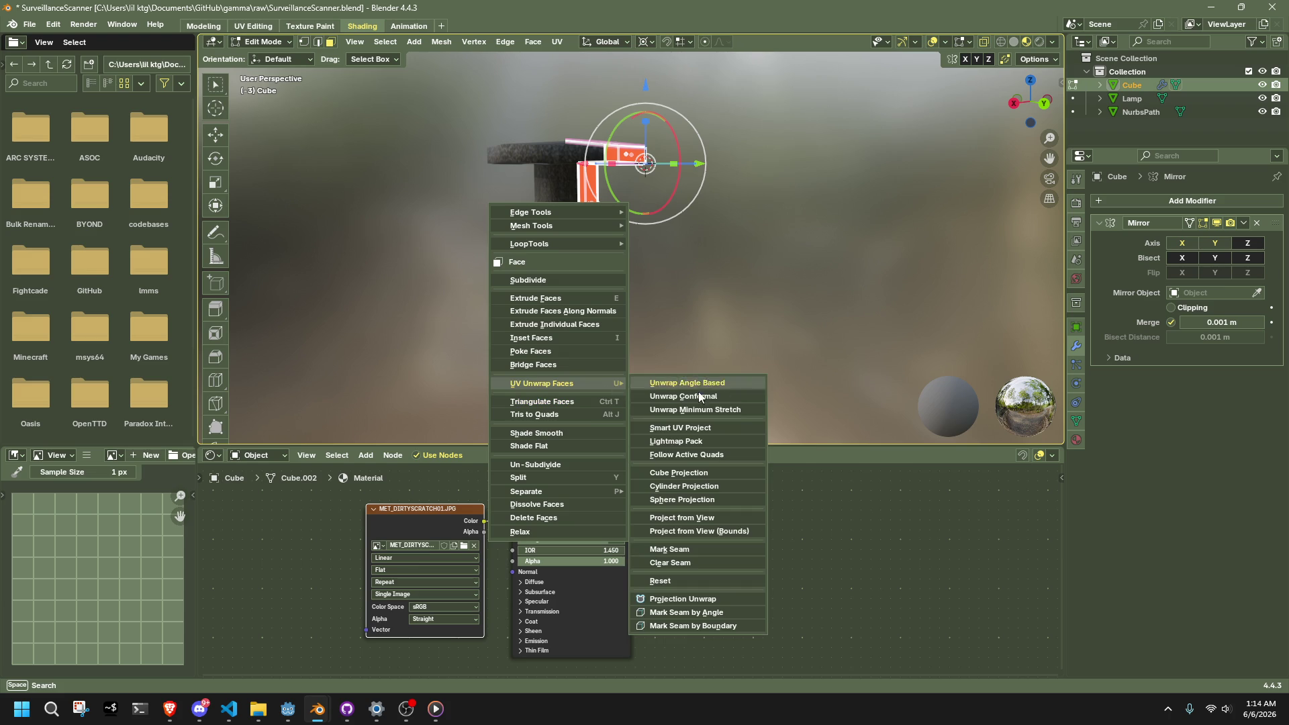
click(718, 476)
key(Tab)
mouse_move(716, 296)
middle_down()
mouse_move(606, 283)
mouse_move(460, 224)
mouse_move(503, 187)
mouse_move(647, 217)
mouse_move(631, 317)
mouse_move(675, 279)
mouse_move(746, 377)
mouse_move(833, 413)
mouse_move(729, 367)
middle_up()
scroll(647, 215, up, 5)
scroll(668, 280, down, 4)
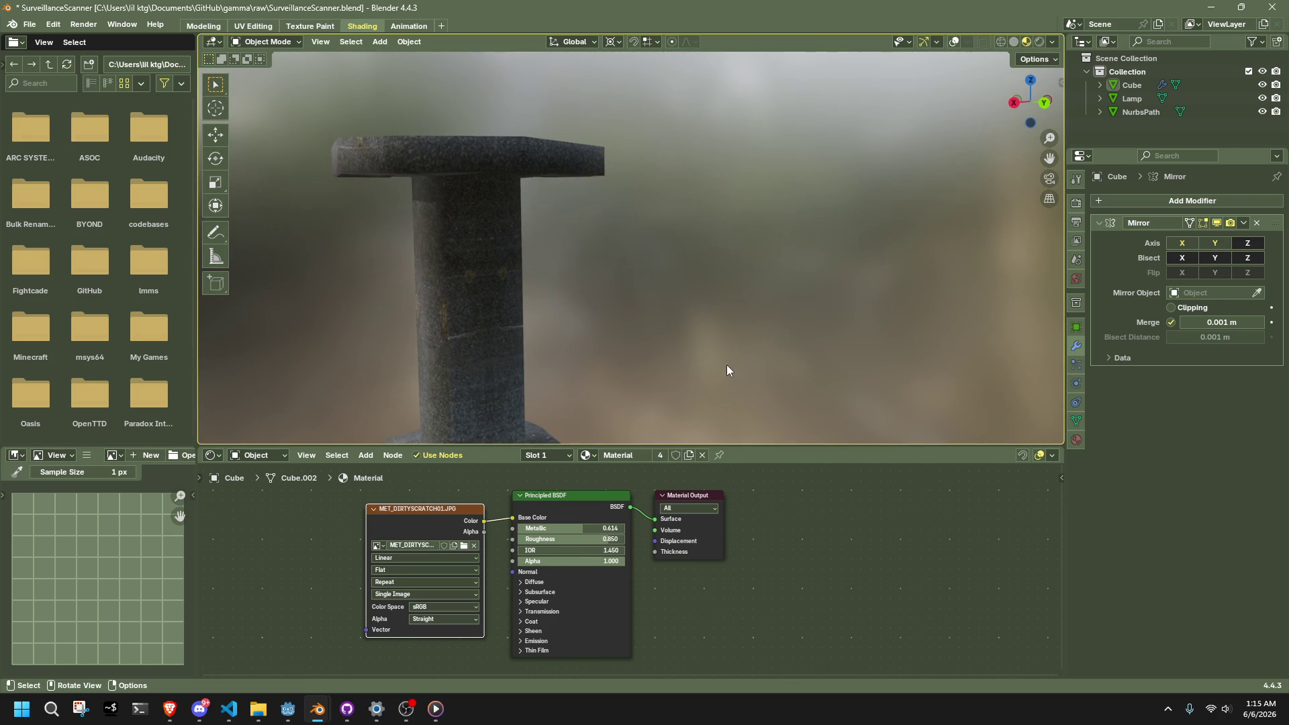
Step: Enter Edit Mode on the lantern body and dissolve the column's middle edge loop
middle_drag(651, 261, 699, 193)
click(538, 187)
key(Tab)
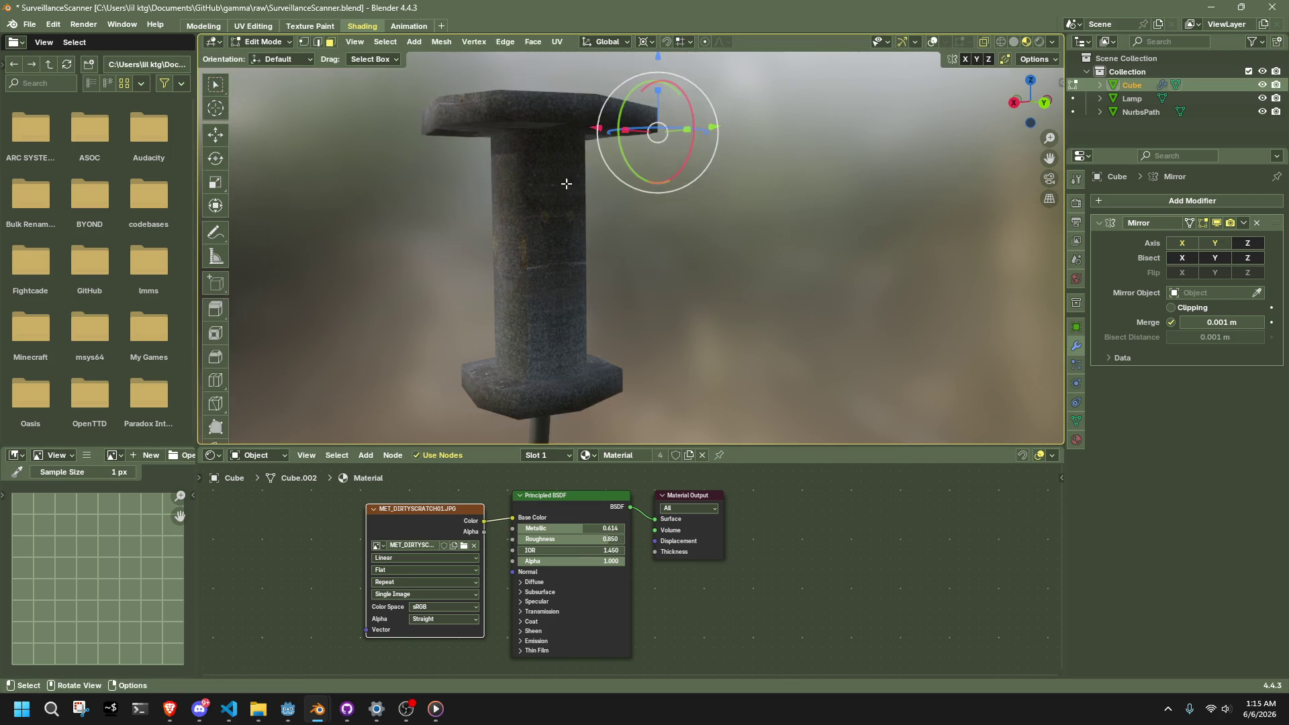
click(643, 243)
middle_drag(685, 253, 604, 242)
mouse_move(608, 183)
mouse_down()
mouse_move(712, 268)
mouse_move(767, 342)
mouse_up()
key(2)
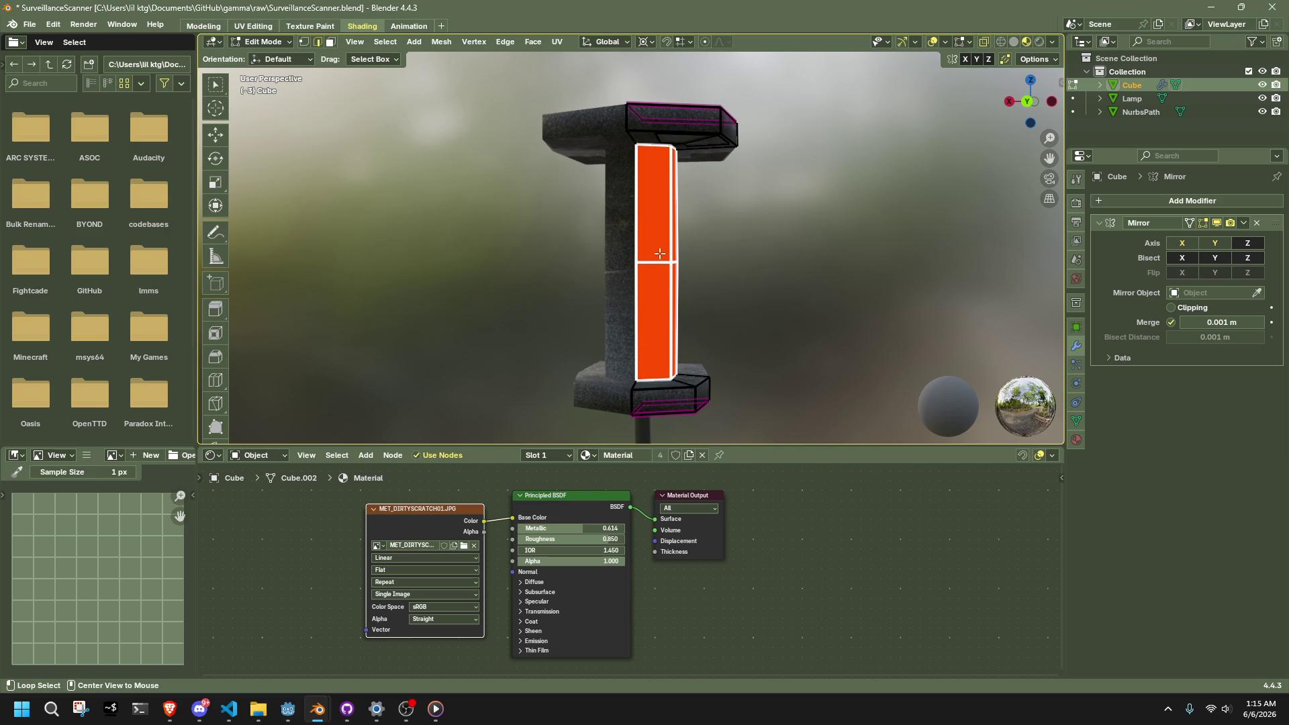
alt+click(661, 257)
right_click(788, 272)
click(788, 272)
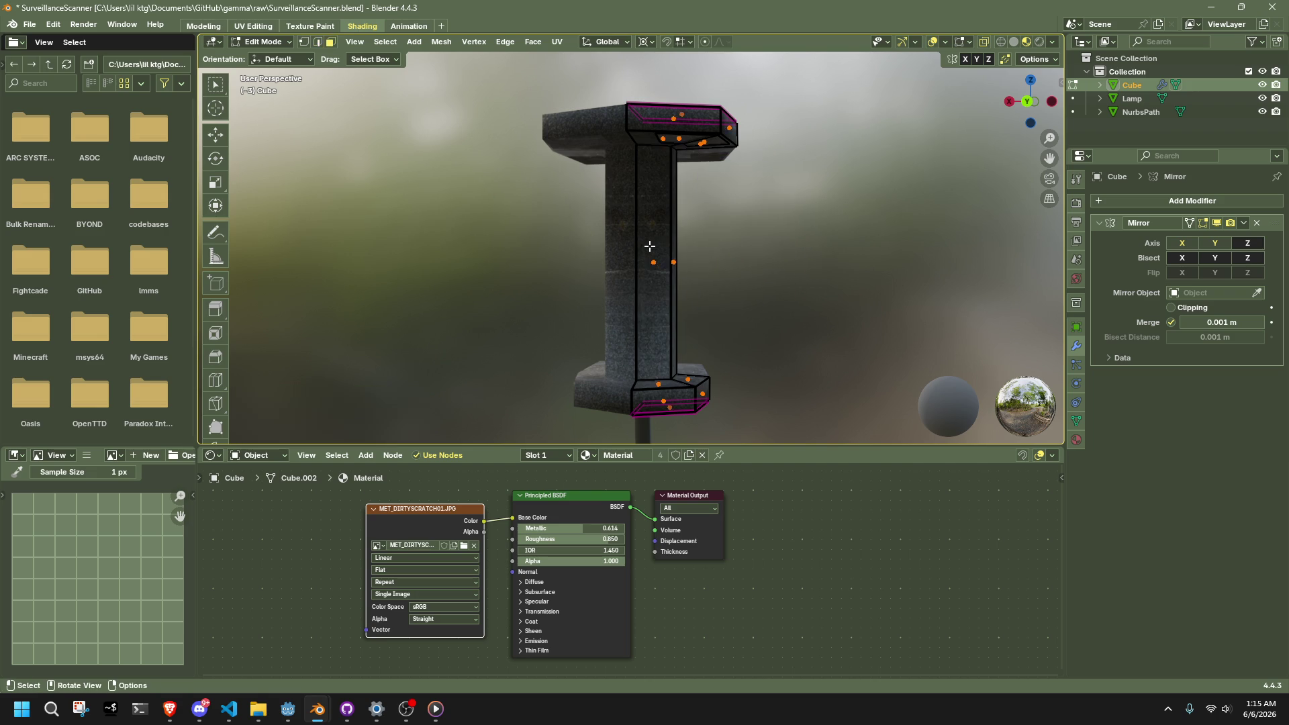
Step: Scale the column's front face vertically to about 0.865 and return to Object Mode
click(649, 247)
middle_drag(725, 299, 796, 300)
key(s)
key(shift+z)
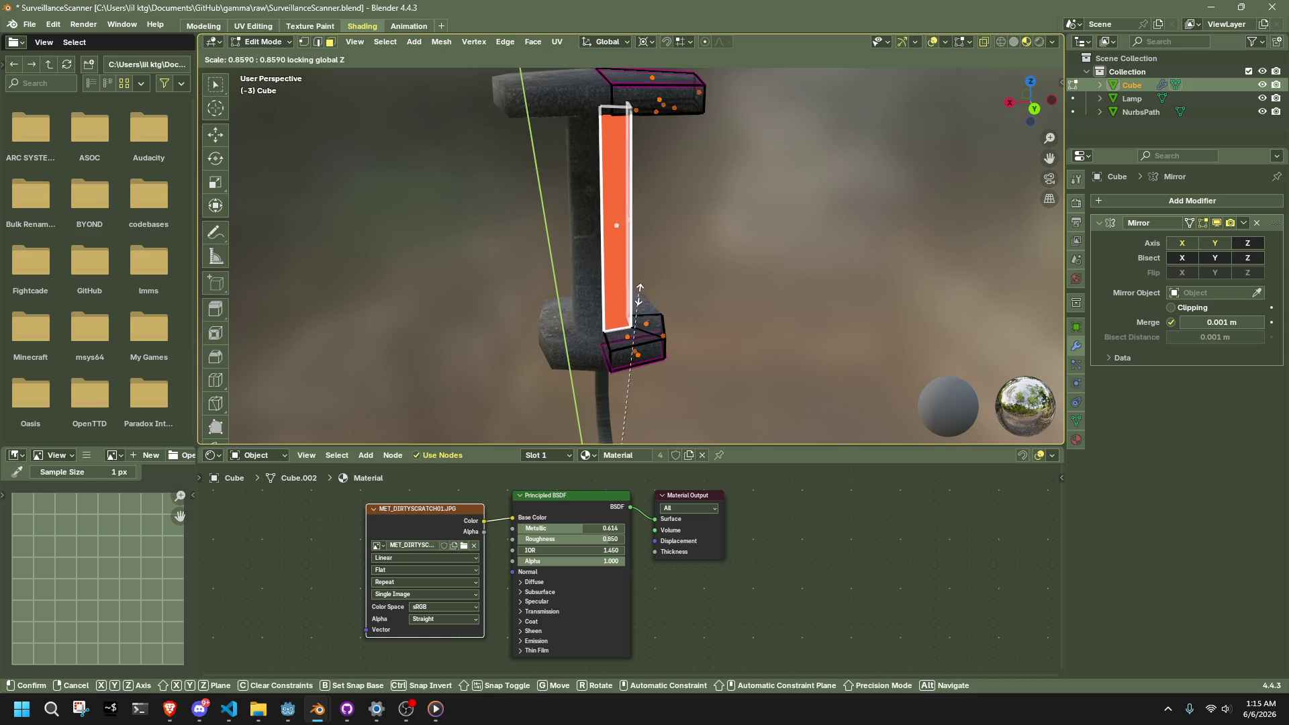
click(641, 292)
click(706, 286)
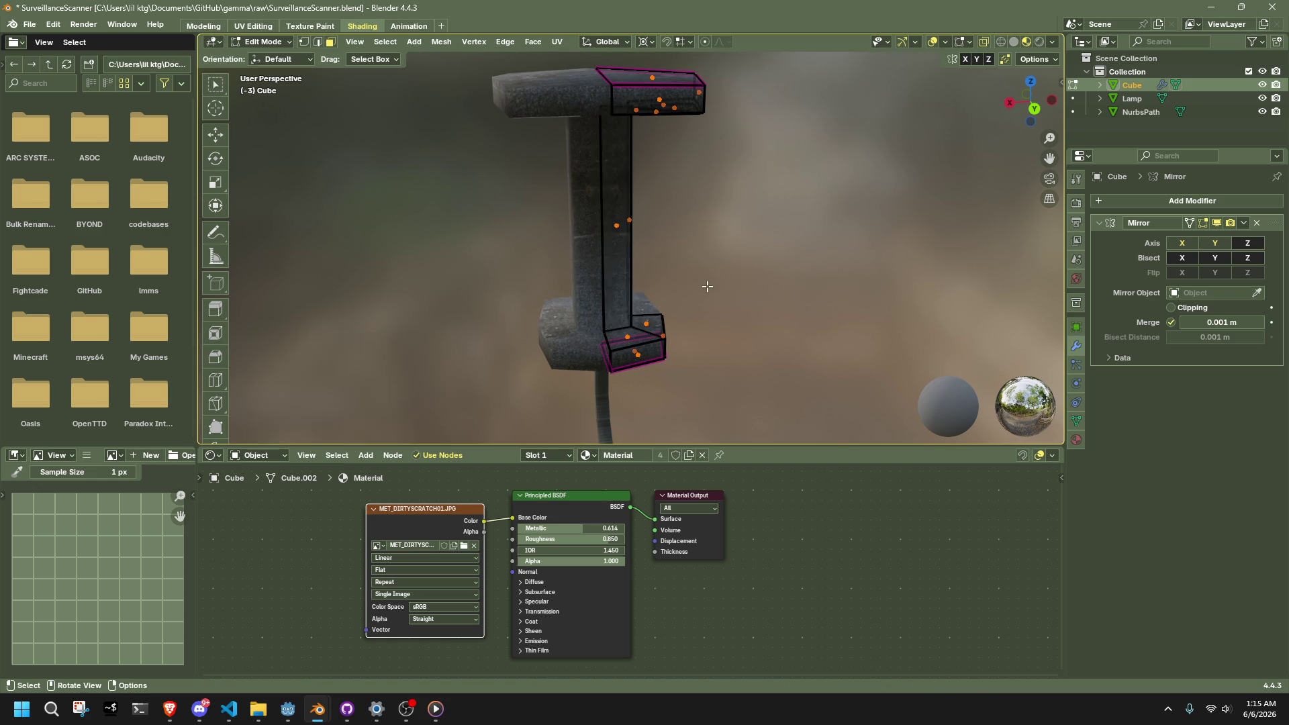
key(Tab)
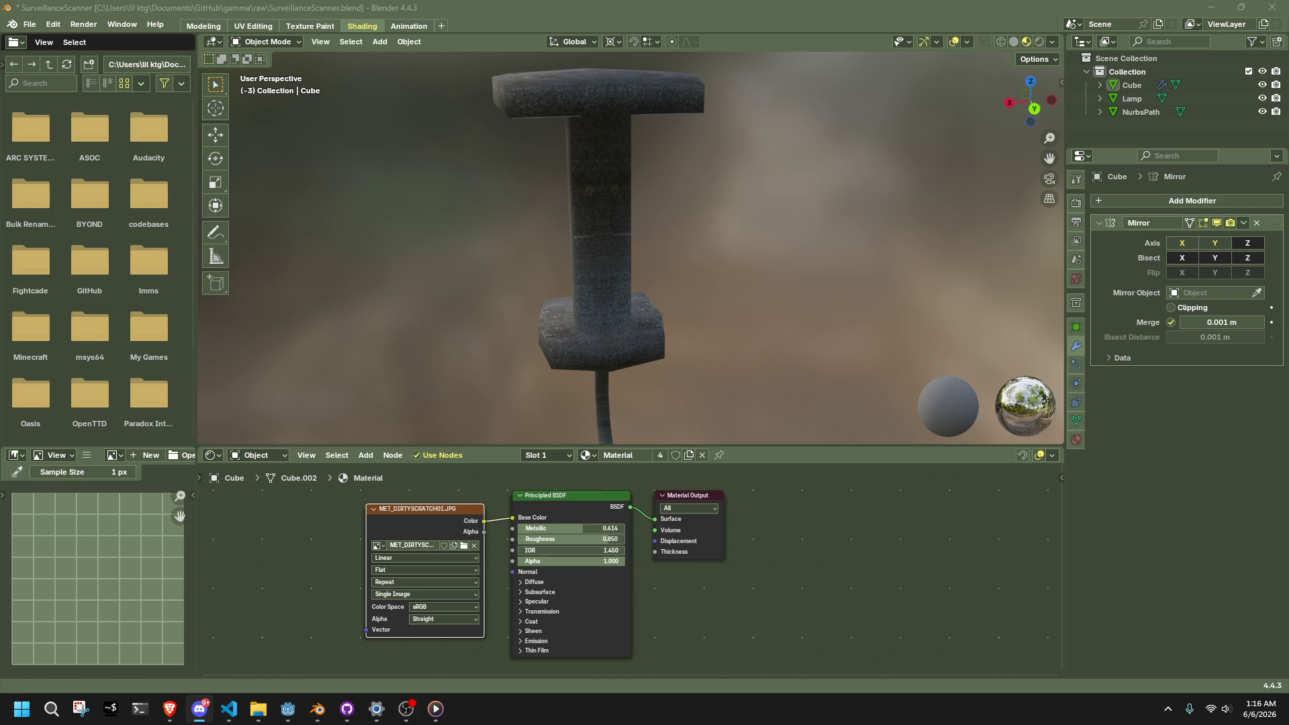
click(828, 308)
Step: Lower the top face at the arm's end by 0.023241 m along Z
mouse_move(835, 305)
middle_down()
mouse_move(719, 278)
mouse_move(601, 208)
mouse_move(686, 211)
mouse_move(743, 258)
mouse_move(478, 254)
mouse_move(321, 311)
mouse_move(1016, 308)
mouse_move(824, 211)
mouse_move(755, 381)
mouse_move(658, 251)
mouse_move(772, 308)
mouse_move(893, 336)
mouse_move(284, 342)
mouse_move(647, 272)
mouse_move(693, 208)
middle_up()
key(Tab)
click(643, 256)
middle_drag(698, 290, 823, 401)
key(g)
key(z)
click(764, 378)
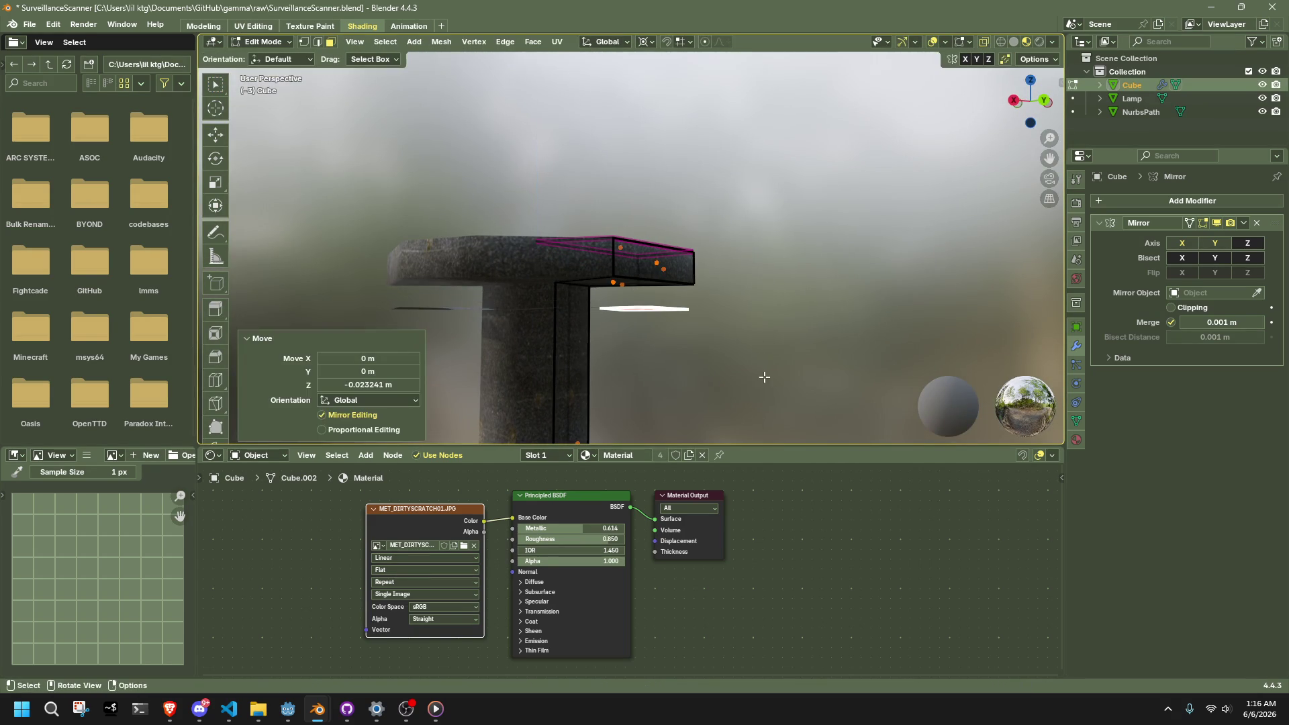
middle_drag(752, 318, 497, 308)
key(Tab)
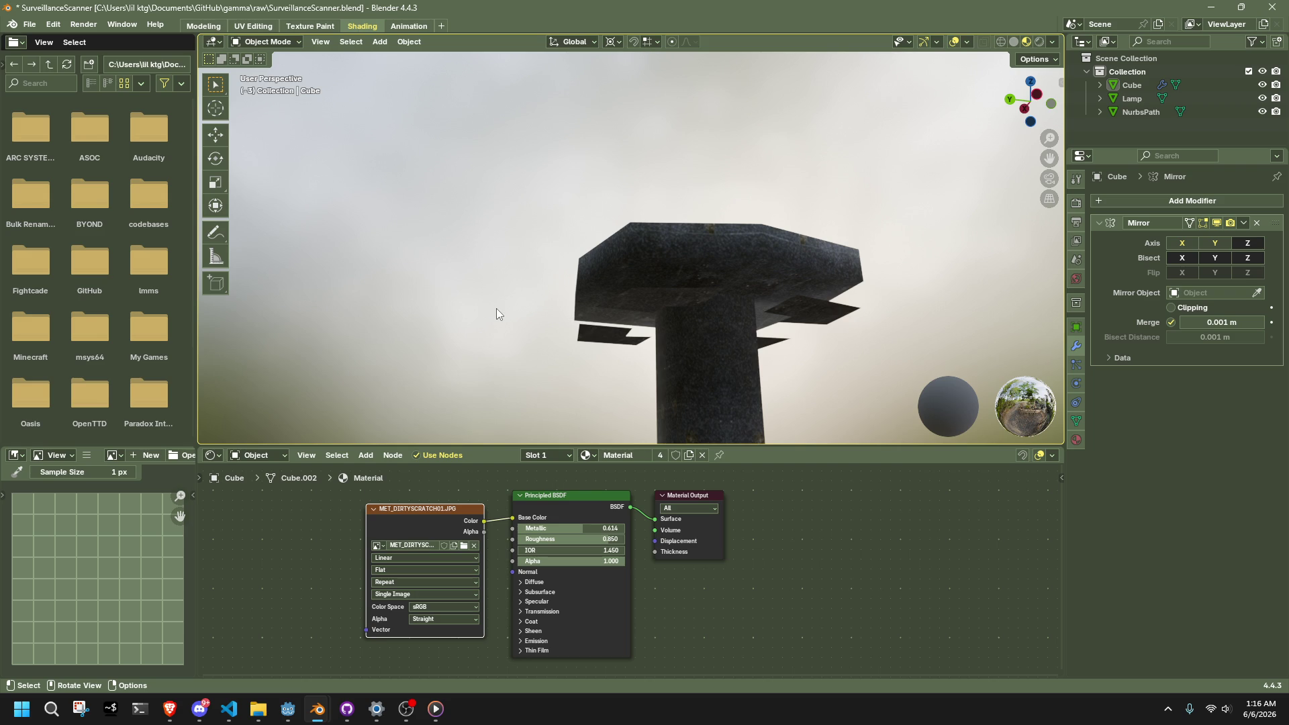
Step: In vertex mode, flatten the selected head vertices to zero along X
scroll(832, 325, down, 5)
scroll(675, 299, up, 5)
mouse_move(674, 299)
middle_down()
mouse_move(816, 301)
mouse_move(877, 257)
mouse_move(655, 283)
mouse_move(637, 316)
mouse_move(637, 229)
middle_up()
click(655, 283)
key(Tab)
shift+click(637, 315)
scroll(636, 315, up, 4)
key(1)
key(shift+space)
key(r)
key(shift+s)
key(Escape)
key(s)
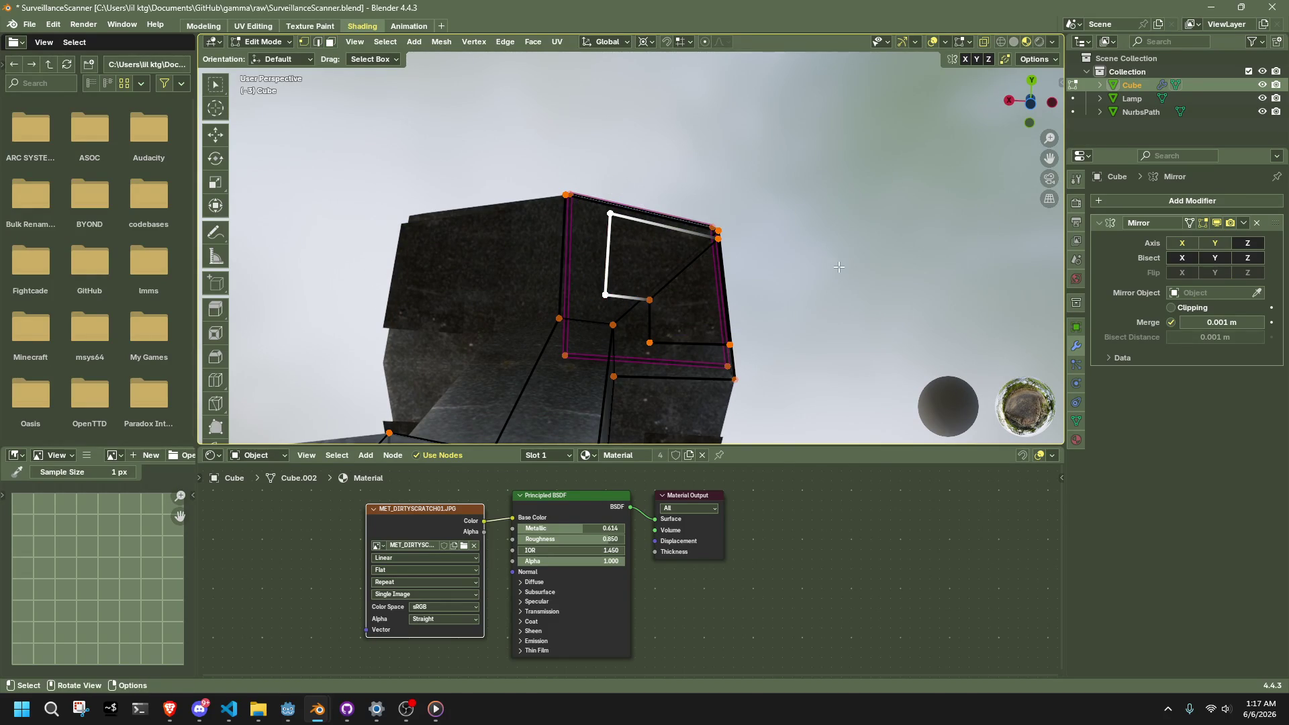
key(x)
click(838, 267)
Step: Flatten the bottom-right edge vertices to zero along Y
middle_drag(838, 267, 682, 398)
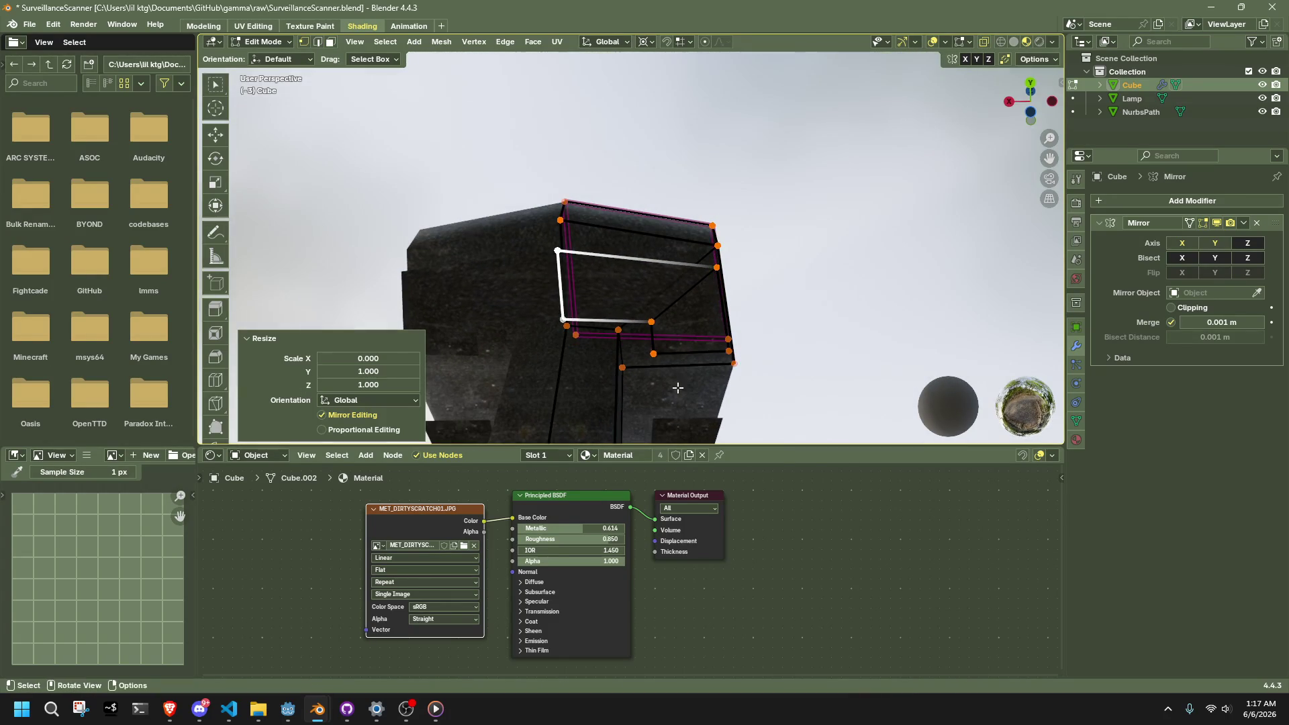
click(648, 339)
shift+click(719, 346)
middle_drag(719, 347, 696, 368)
key(shift+s)
key(s)
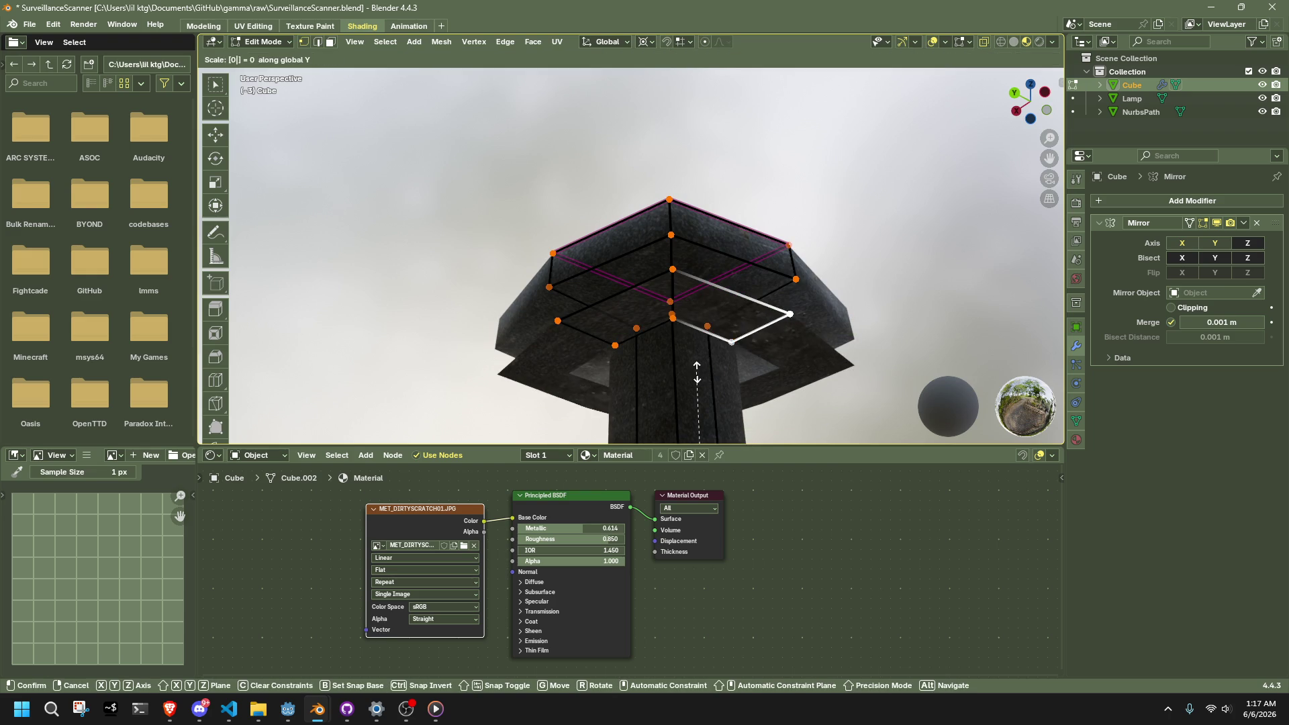
key(Return)
key(Tab)
Step: Back in Edit Mode, select all vertices of the small box
mouse_move(882, 316)
middle_down()
mouse_move(813, 362)
mouse_move(671, 254)
mouse_move(892, 278)
mouse_move(909, 300)
mouse_move(822, 257)
mouse_move(772, 282)
mouse_move(834, 288)
mouse_move(612, 282)
middle_up()
key(Tab)
shift+click(671, 251)
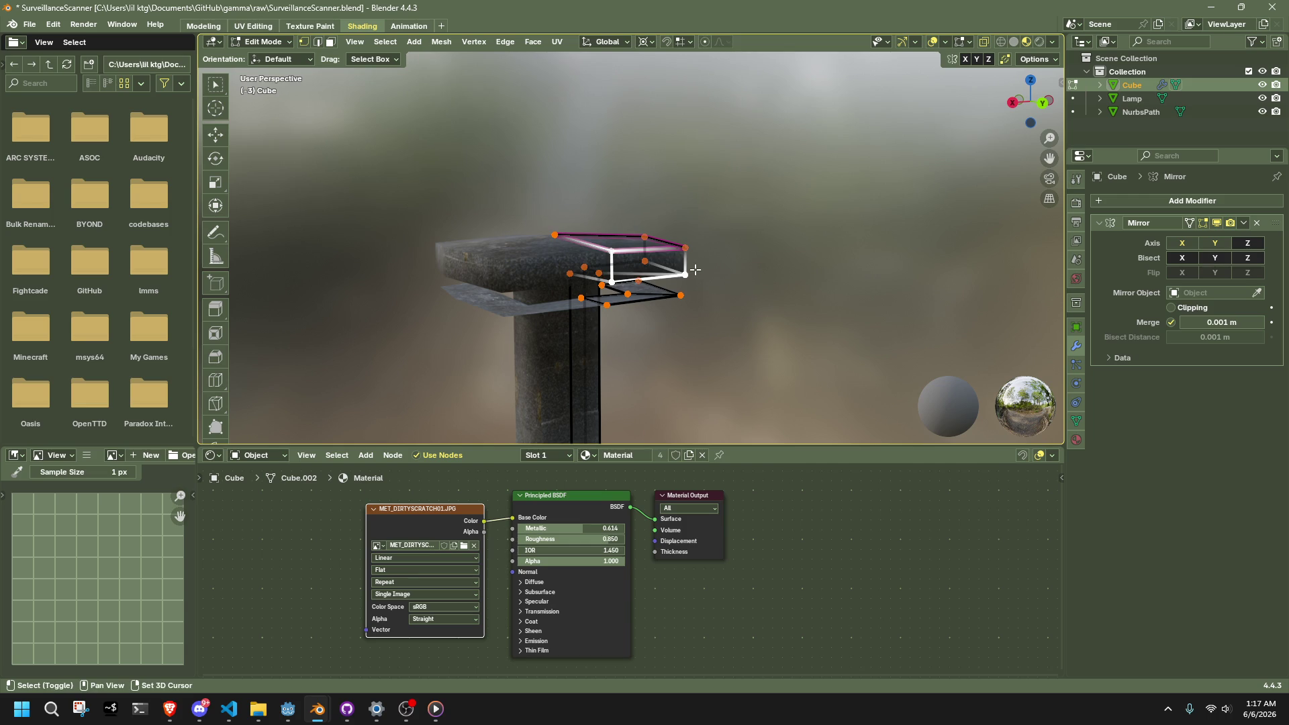
shift+click(665, 226)
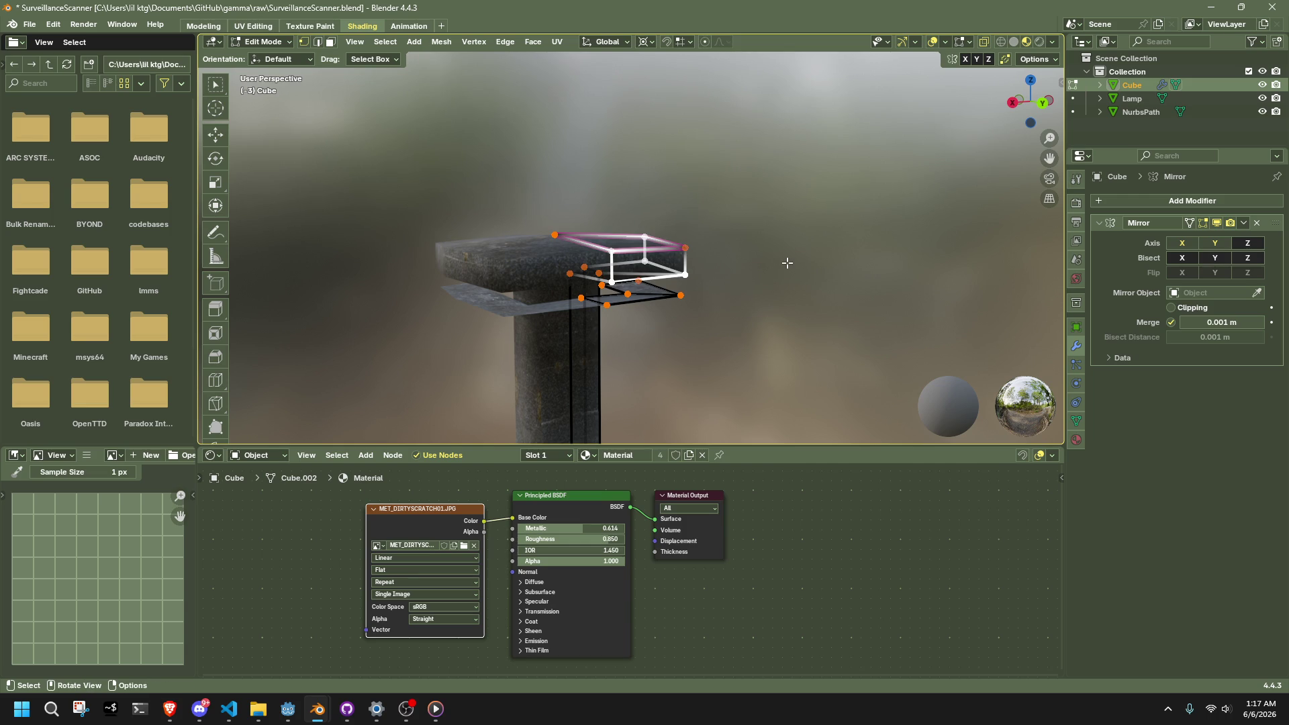
shift+click(681, 248)
Step: Delete the leftover box's vertices
key(x)
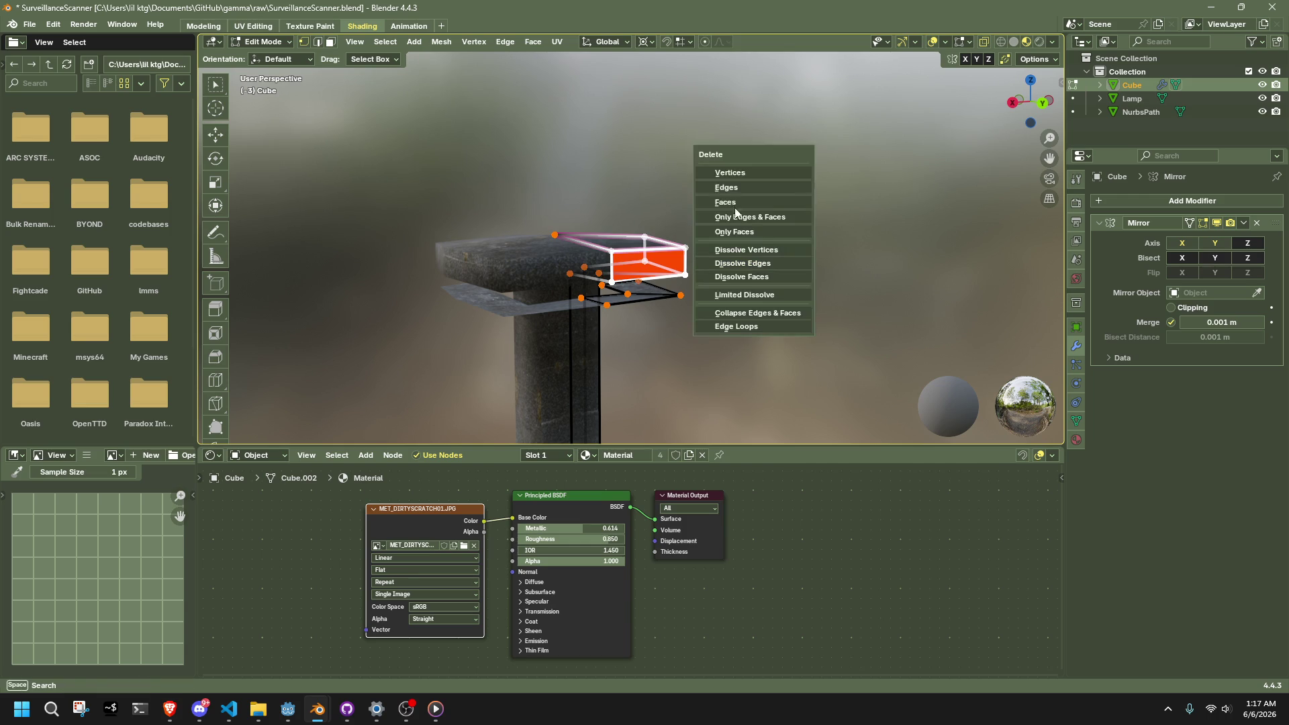
click(711, 168)
scroll(712, 169, up, 2)
middle_drag(711, 168, 620, 299)
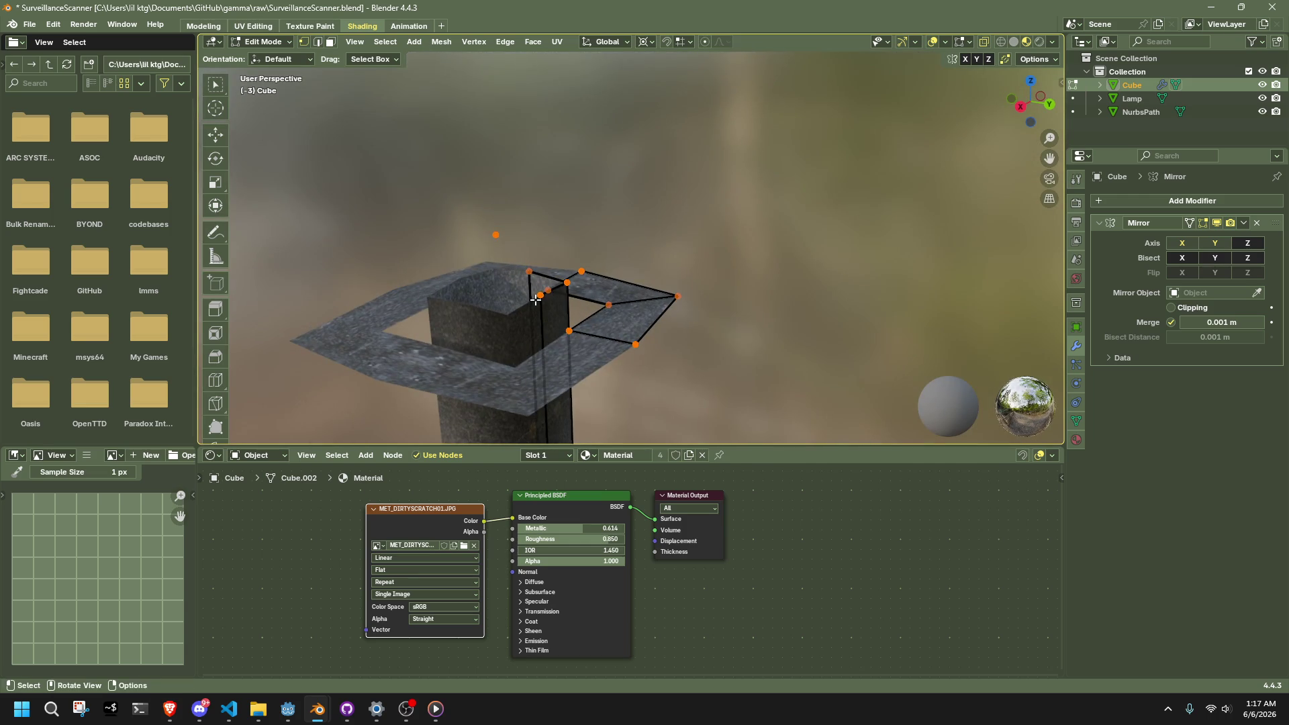
Step: Fill the post-top vertices into a face to form the pointed cap
shift+click(539, 296)
middle_drag(539, 296, 511, 235)
key(f)
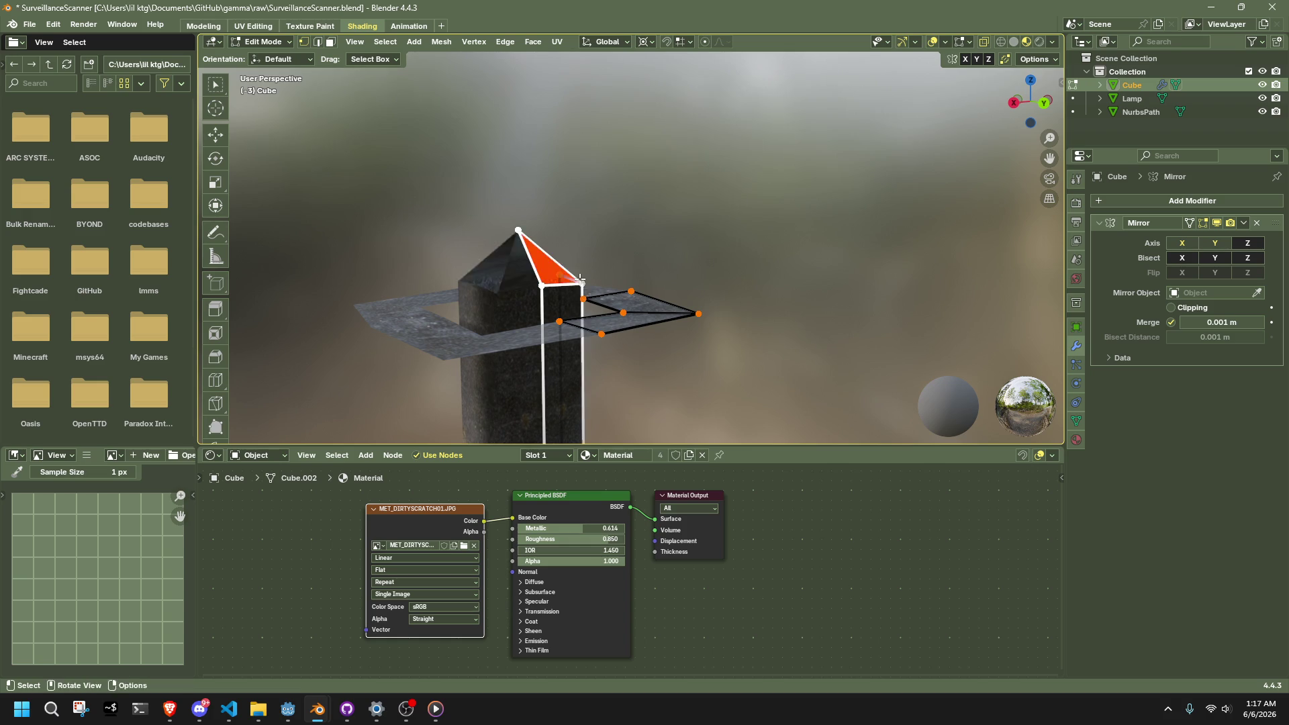
middle_drag(582, 277, 400, 288)
shift+click(725, 273)
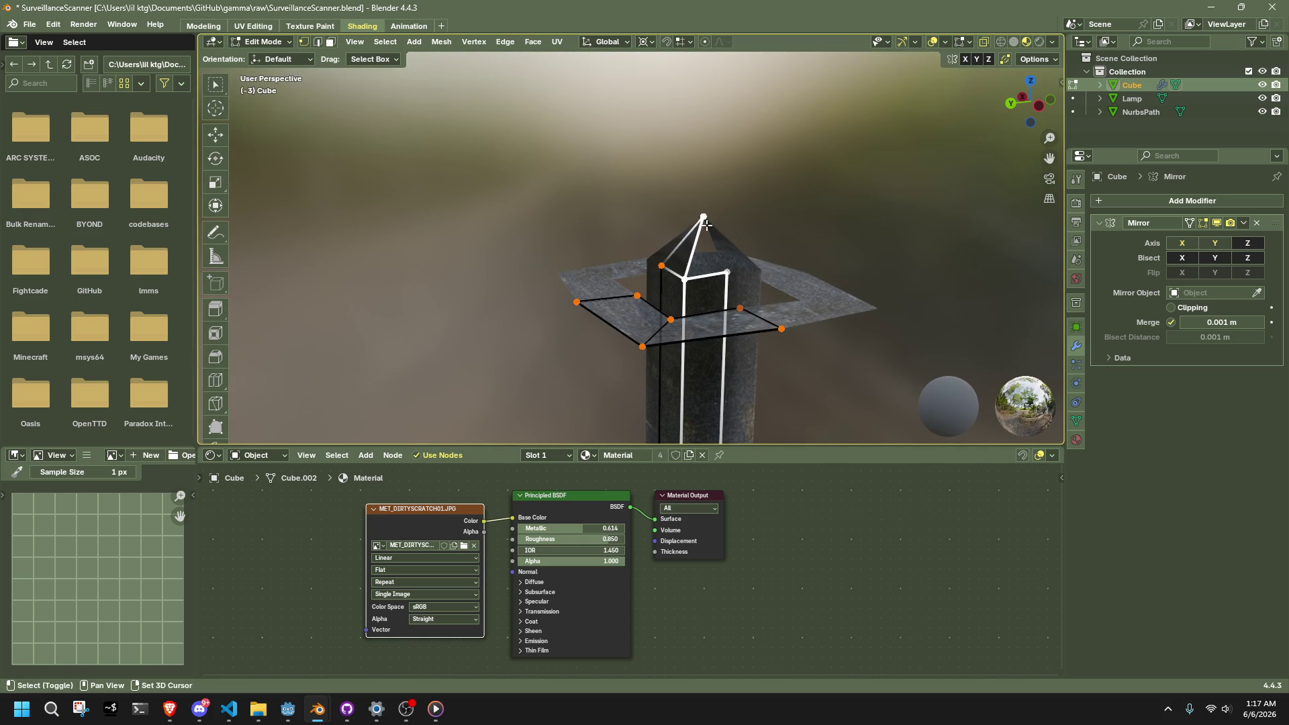
Step: Merge duplicate vertices by distance across the whole mesh
mouse_move(823, 224)
middle_down()
mouse_move(742, 382)
mouse_move(825, 364)
middle_up()
key(a)
right_click(825, 364)
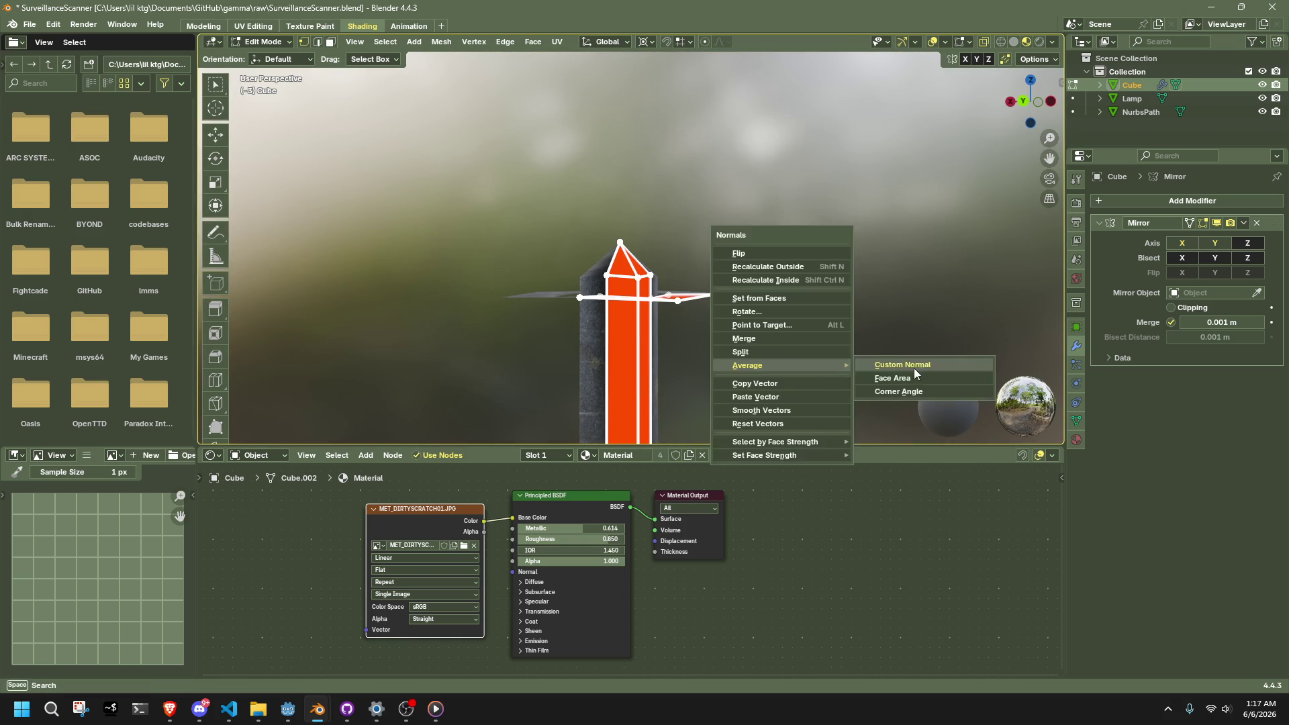
click(910, 378)
key(Tab)
Step: Re-enter Edit Mode on the cube and select the wing vertices
click(733, 318)
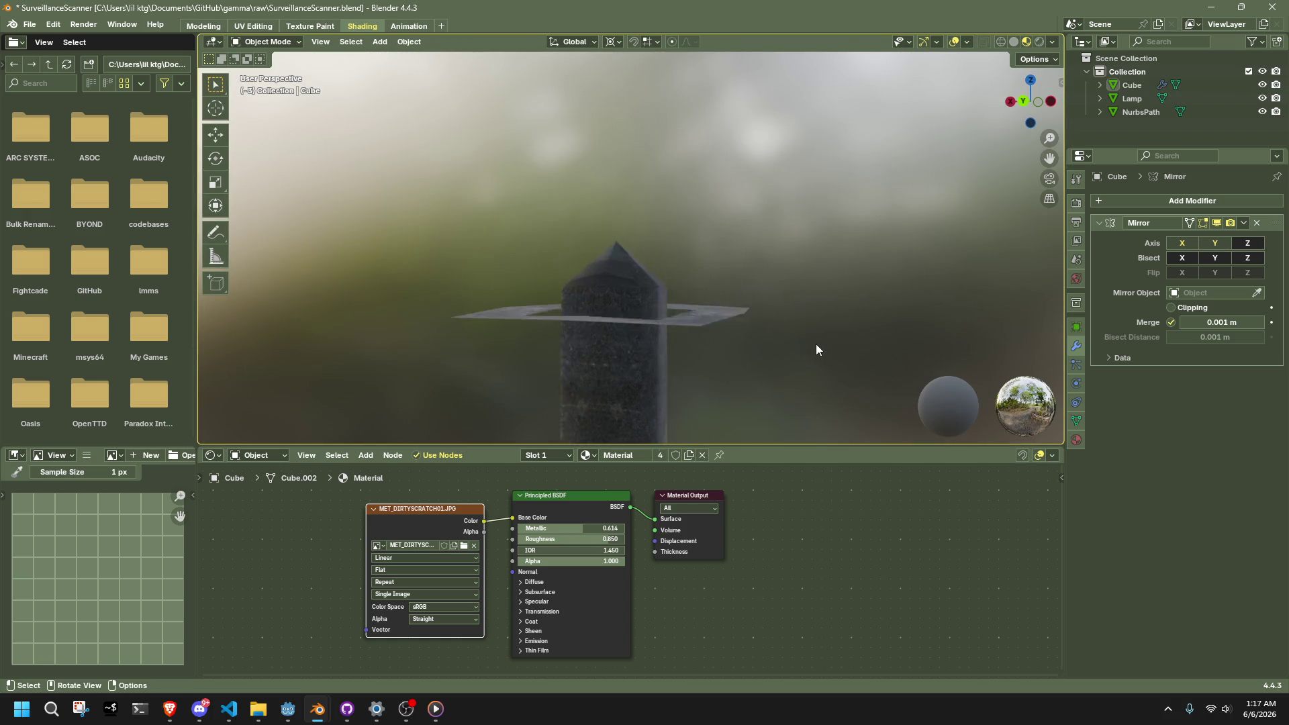
scroll(815, 343, up, 3)
mouse_move(815, 343)
middle_down()
mouse_move(539, 394)
mouse_move(631, 345)
mouse_move(793, 345)
mouse_move(740, 373)
mouse_move(785, 397)
mouse_move(788, 356)
mouse_move(622, 330)
mouse_move(565, 289)
middle_up()
click(740, 373)
key(Tab)
shift+click(523, 292)
Step: Snap the 3D cursor to the selection, then flatten vertices to zero along Y and X
key(shift+s)
click(561, 363)
mouse_move(752, 342)
middle_down()
mouse_move(806, 347)
mouse_move(603, 327)
mouse_move(623, 289)
middle_up()
key(s)
key(y)
key(0)
key(Return)
shift+click(614, 296)
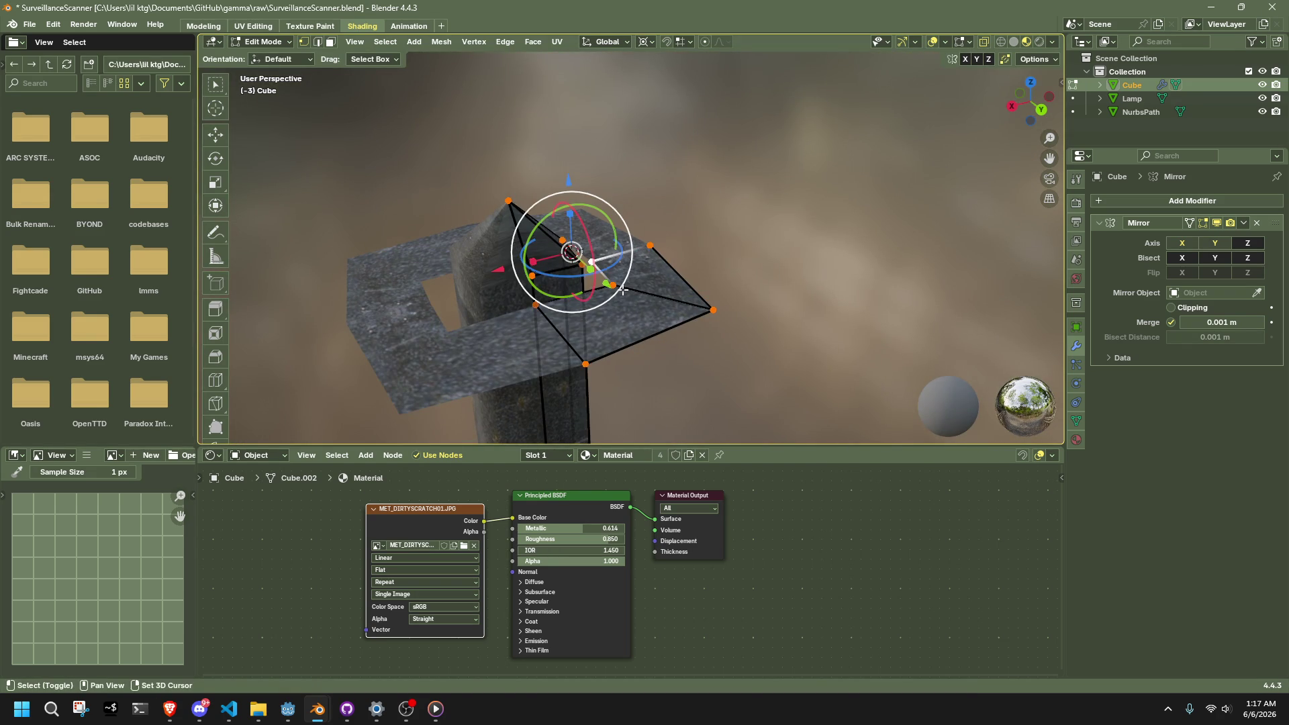
key(s)
key(x)
key(0)
key(Return)
Step: Select the top face region and extrude it downward along Z
mouse_move(796, 263)
middle_down()
mouse_move(680, 255)
mouse_move(635, 295)
middle_up()
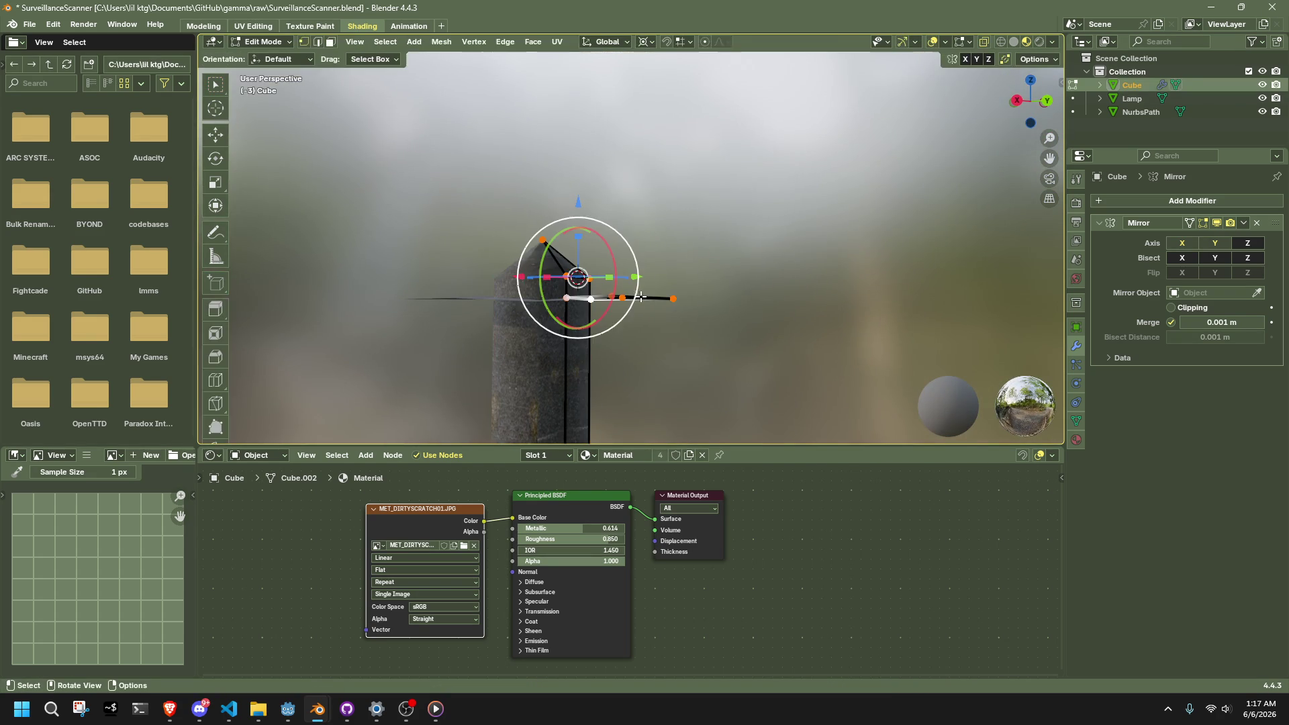
click(1050, 102)
mouse_move(873, 282)
middle_down()
mouse_move(812, 357)
mouse_move(698, 302)
middle_up()
drag(595, 239, 655, 285)
middle_drag(743, 311, 658, 309)
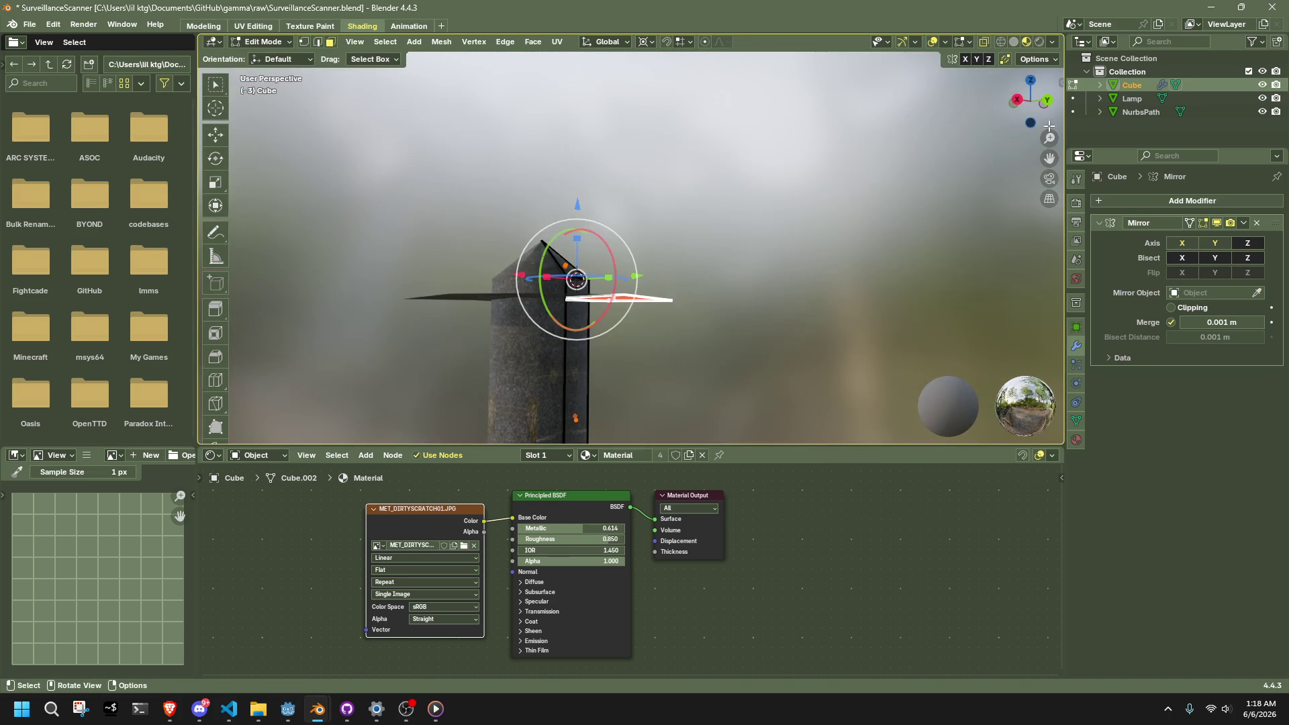
click(1051, 102)
key(g)
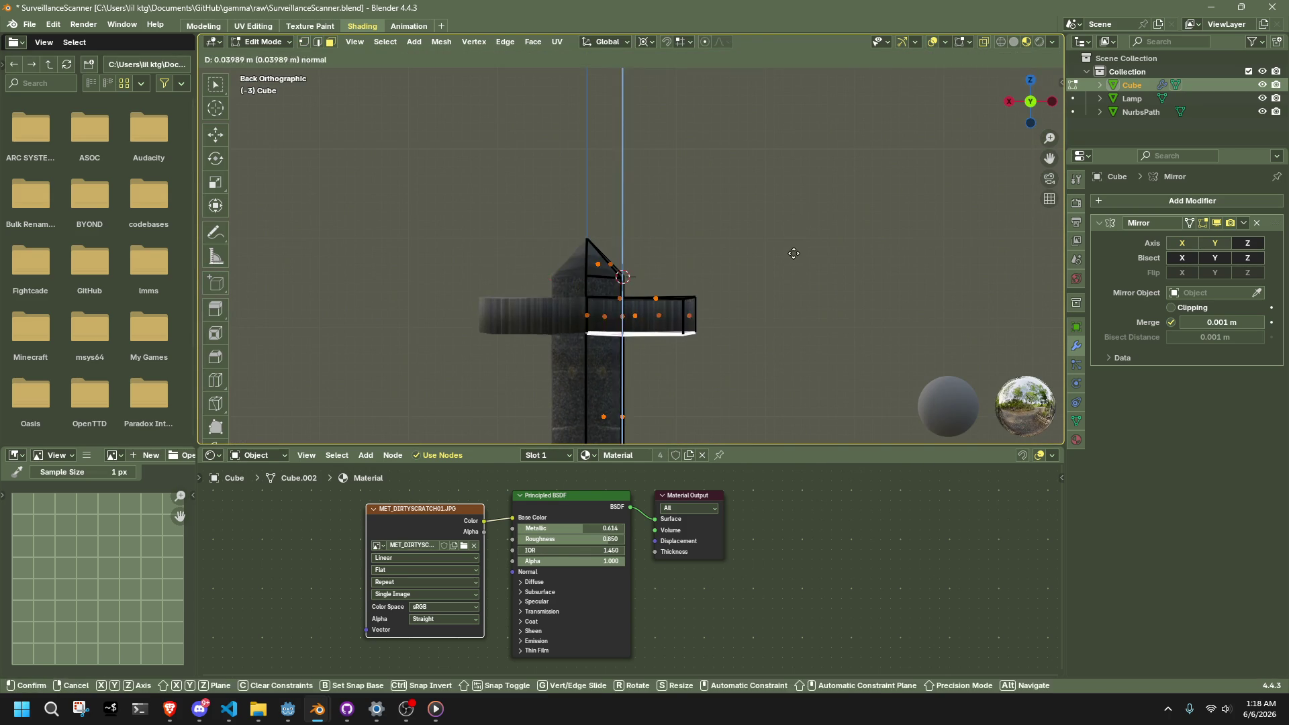
key(z)
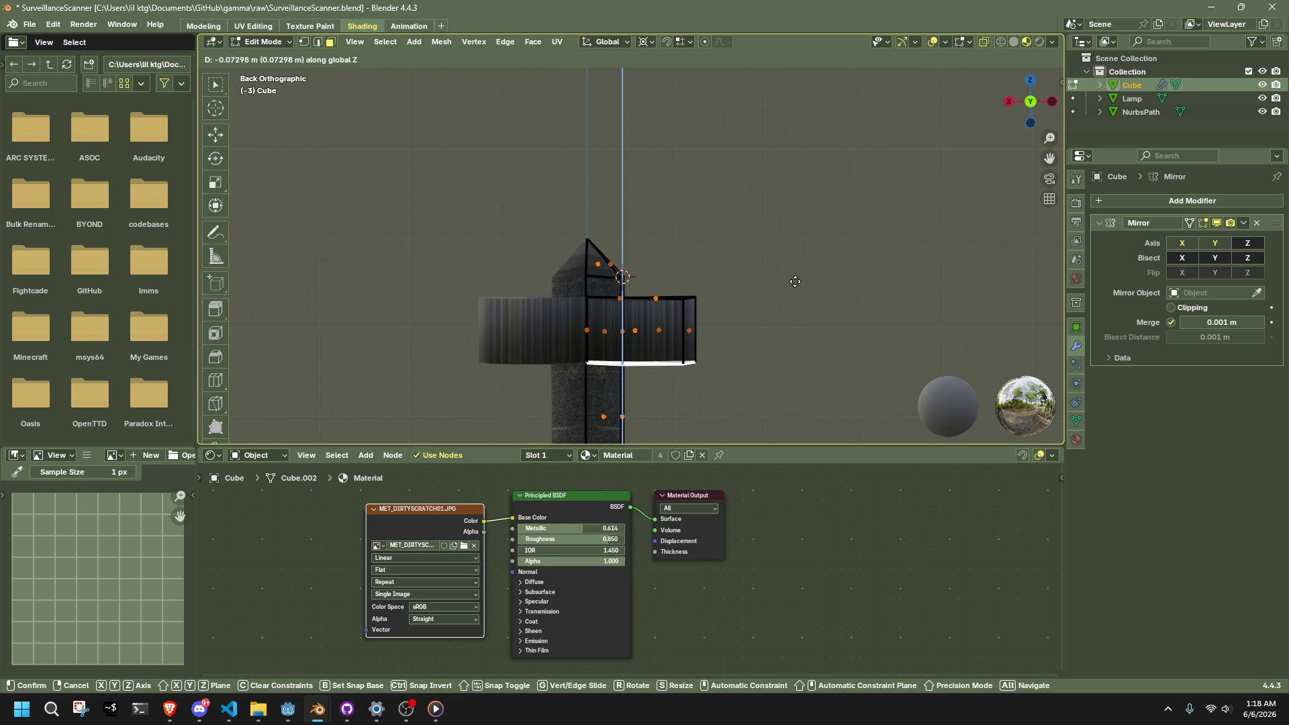
click(795, 281)
key(alt+e)
key(Escape)
Step: Taper the shade's upper ring to about half width in the horizontal plane
mouse_move(728, 327)
mouse_down()
mouse_move(594, 276)
mouse_move(598, 290)
mouse_up()
key(s)
click(747, 296)
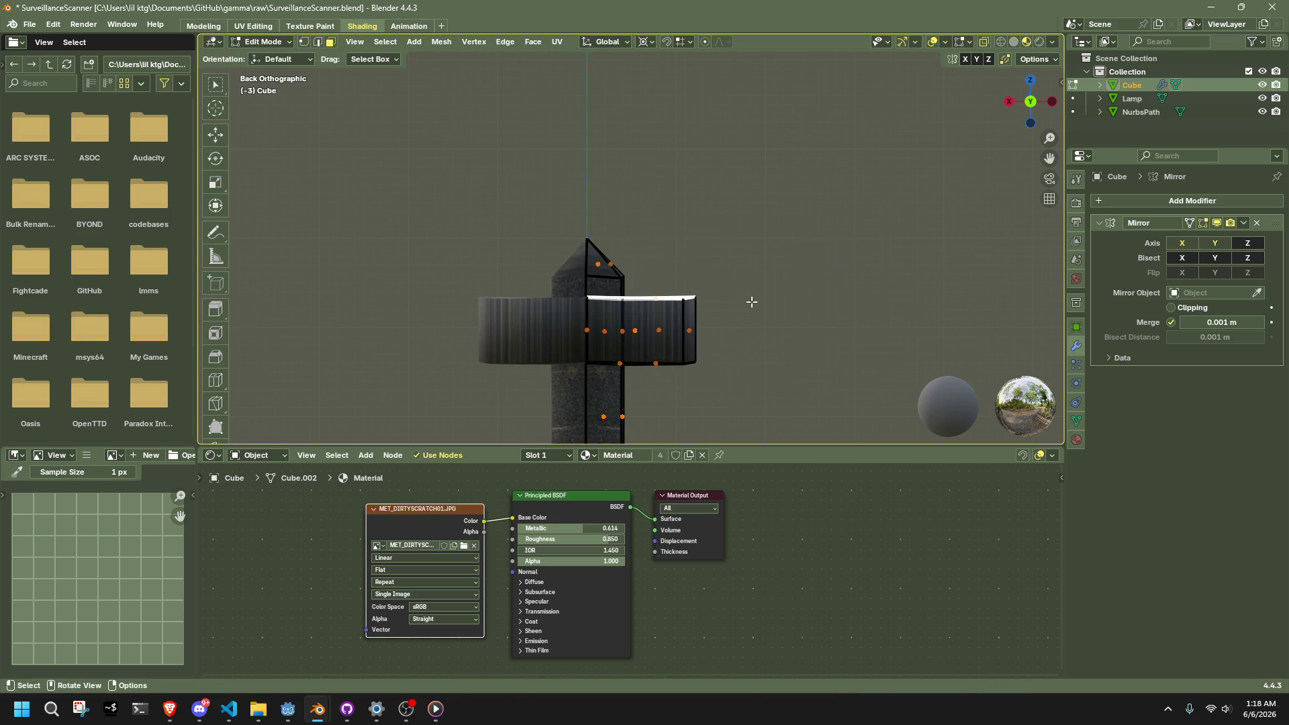
key(s)
key(shift+z)
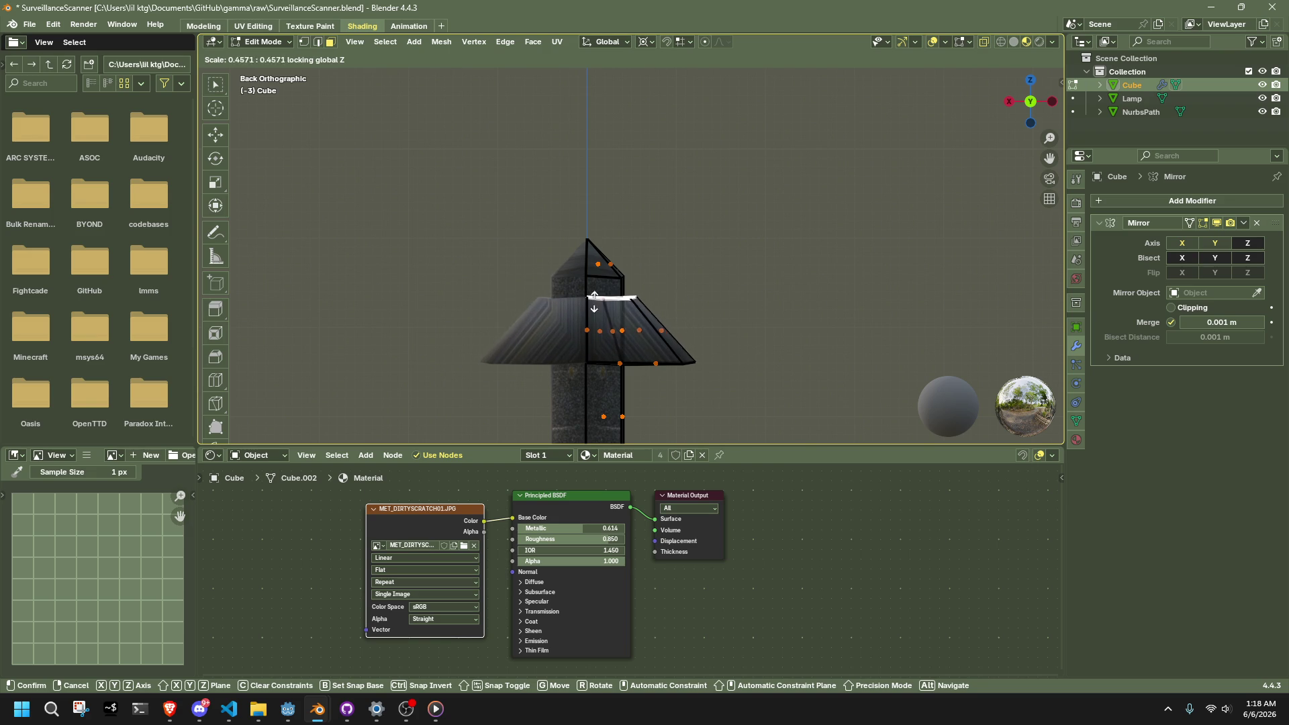
click(602, 287)
mouse_move(603, 287)
middle_down()
mouse_move(654, 282)
mouse_move(704, 179)
mouse_move(710, 190)
mouse_move(757, 182)
mouse_move(745, 161)
mouse_move(711, 187)
mouse_move(671, 180)
mouse_move(577, 128)
mouse_move(584, 167)
mouse_move(654, 213)
mouse_move(738, 201)
mouse_move(878, 219)
mouse_move(886, 172)
mouse_move(729, 142)
mouse_move(633, 217)
mouse_move(899, 282)
mouse_move(685, 242)
mouse_move(497, 255)
middle_up()
scroll(584, 168, up, 5)
Step: Add one edge loop cut around the faceted shade, then return to the Transform tool
scroll(887, 172, down, 1)
right_click(890, 172)
scroll(729, 141, up, 4)
scroll(730, 142, down, 6)
click(216, 379)
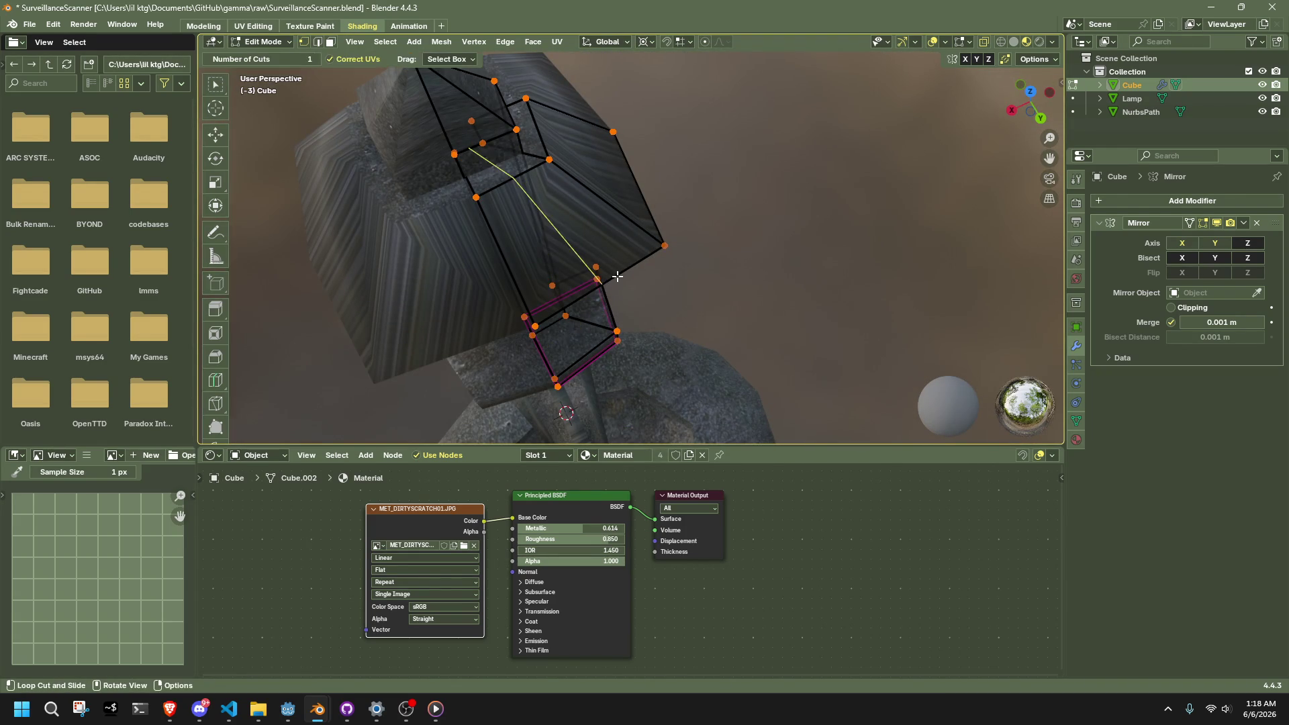
click(616, 278)
click(216, 205)
Step: Center the shade in top orthographic view and select one of its corner edges
mouse_move(645, 222)
middle_down()
mouse_move(617, 238)
mouse_move(722, 286)
mouse_move(814, 276)
mouse_move(852, 296)
middle_up()
click(1031, 93)
scroll(815, 139, up, 3)
mouse_move(814, 139)
shift+middle_down()
mouse_move(763, 220)
mouse_move(671, 222)
mouse_move(604, 202)
shift+middle_up()
click(463, 127)
middle_drag(463, 127, 537, 168)
Step: Mark the first two selected shade corner edges sharp
right_click(829, 453)
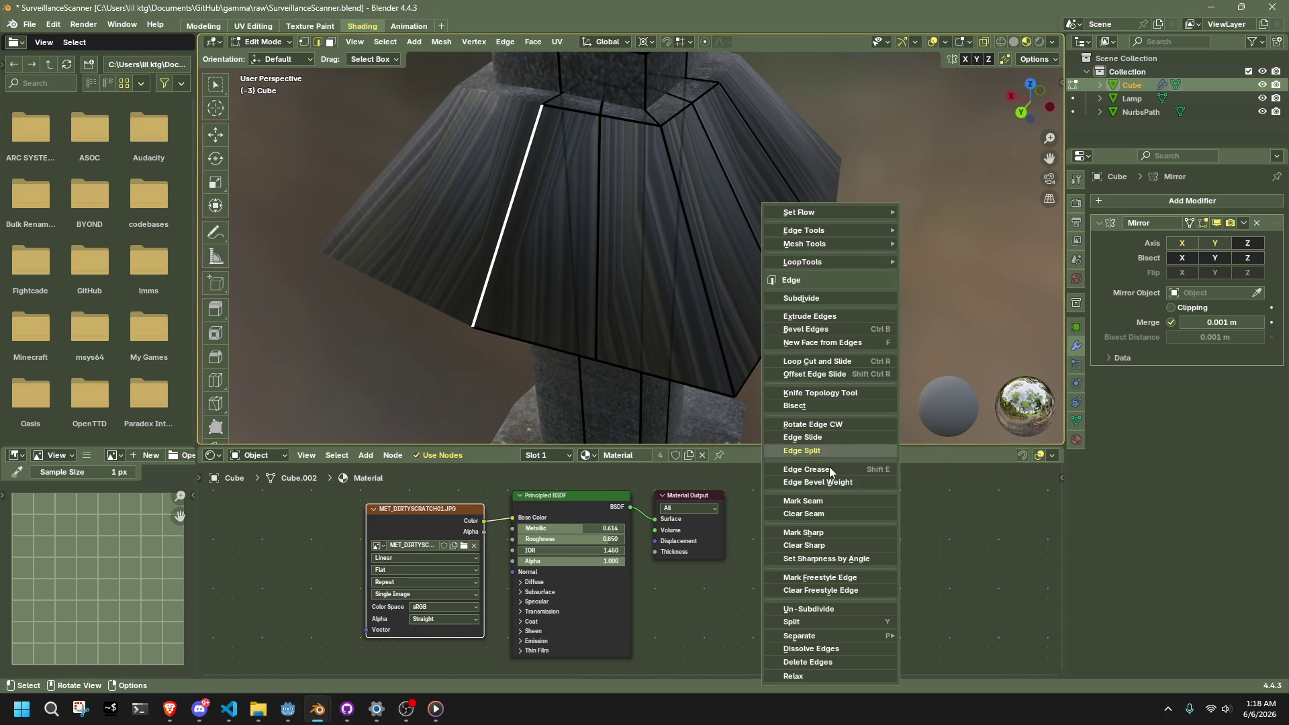
click(821, 533)
right_click(811, 227)
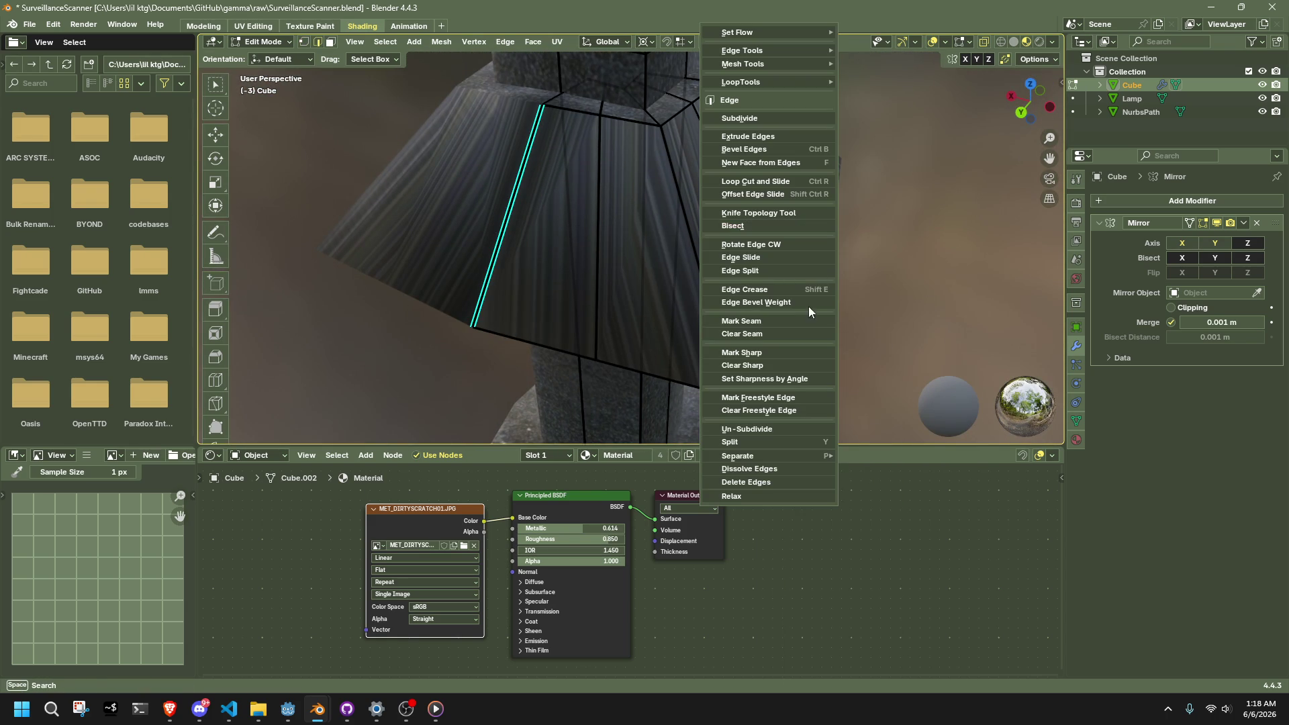
click(780, 354)
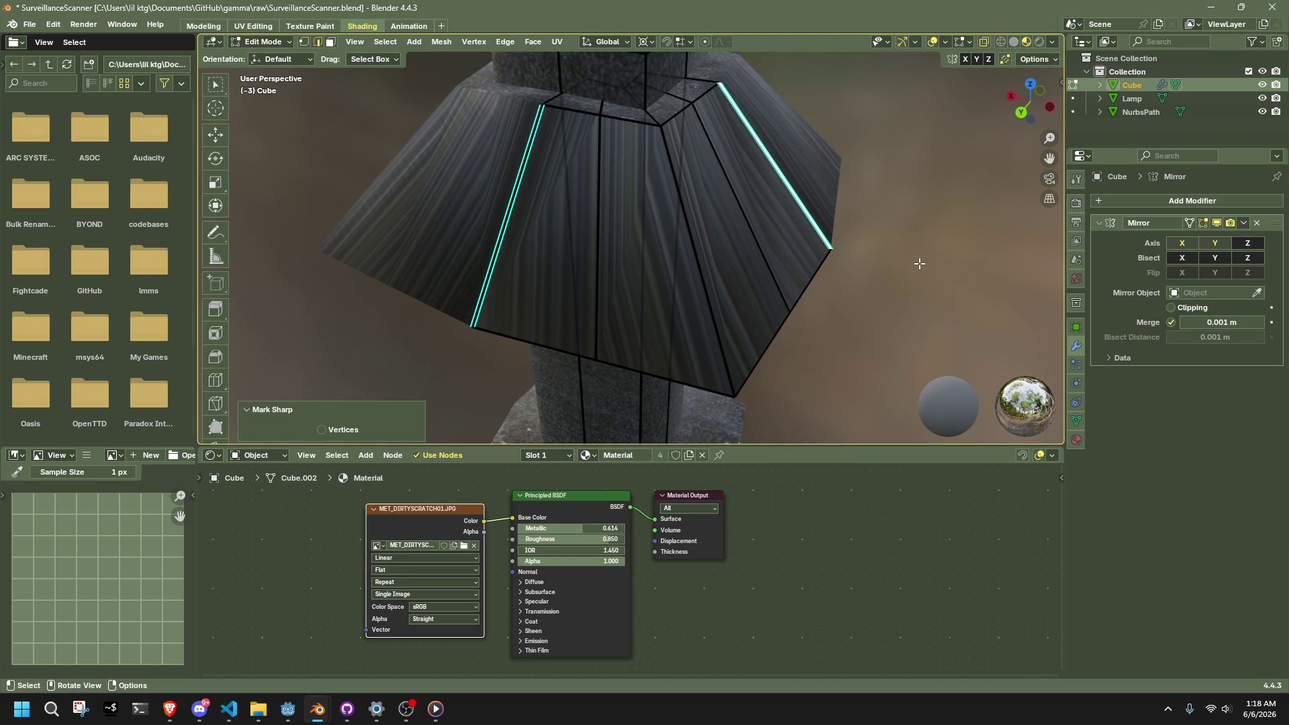
Step: Mark the remaining shade corner edges sharp from another side, then switch to left orthographic view
mouse_move(920, 264)
middle_down()
mouse_move(788, 188)
mouse_move(647, 161)
middle_up()
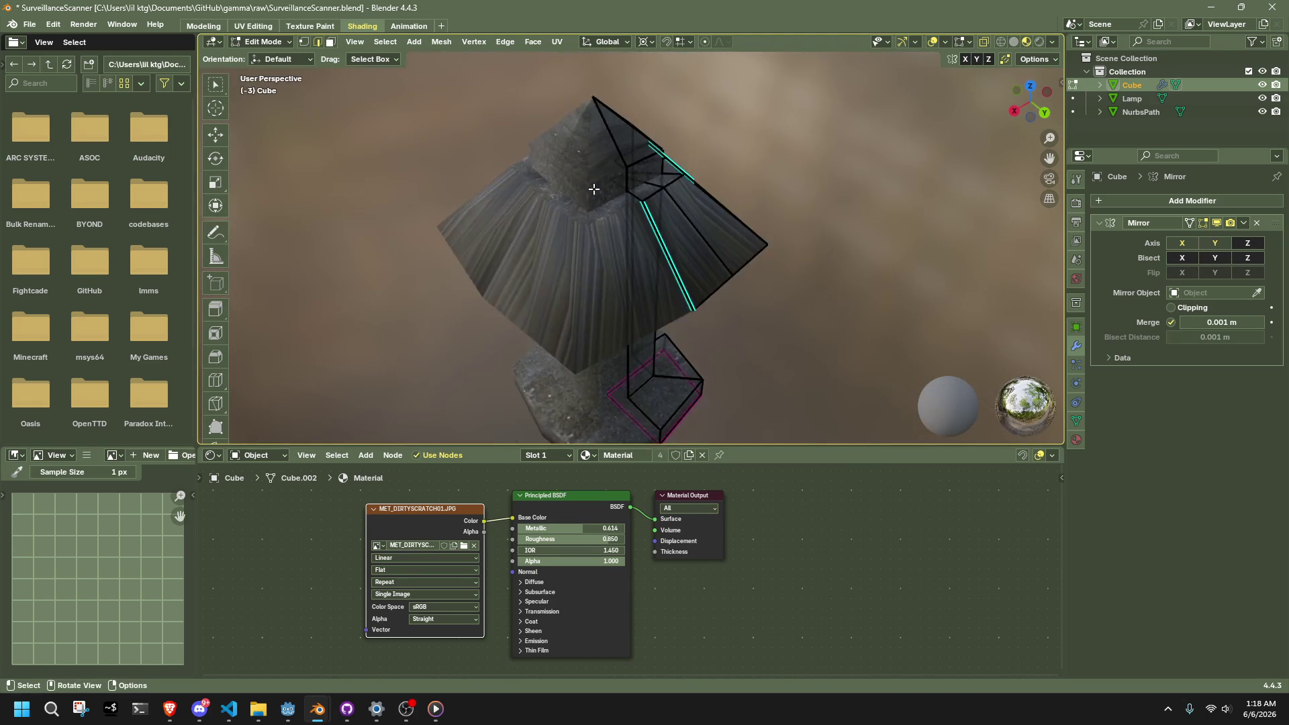
scroll(647, 161, up, 4)
middle_drag(769, 152, 680, 139)
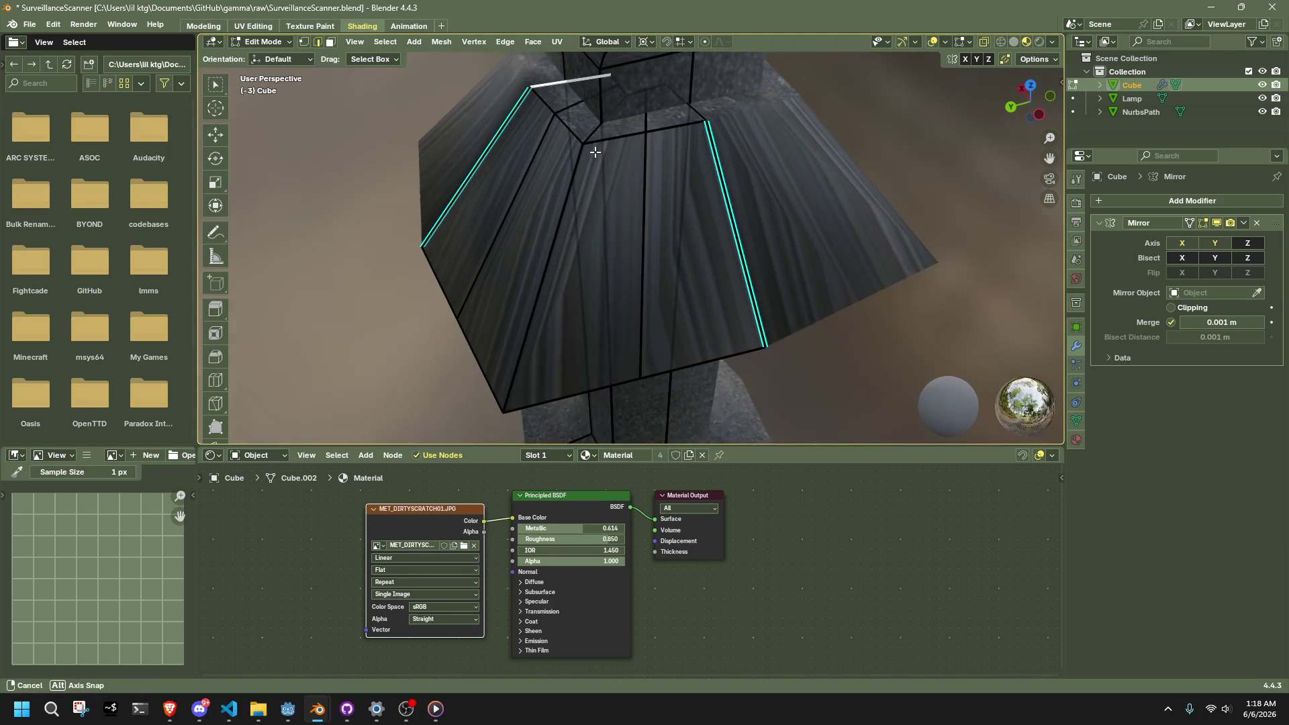
right_click(701, 116)
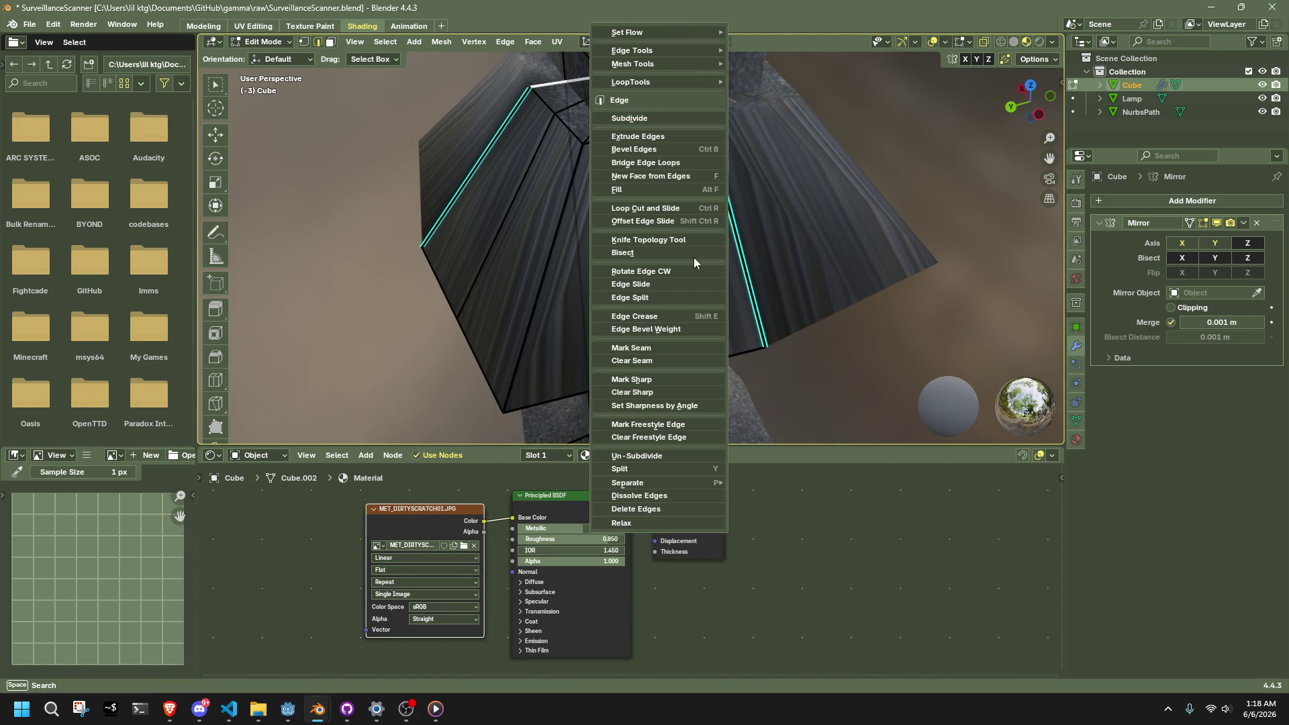
click(663, 378)
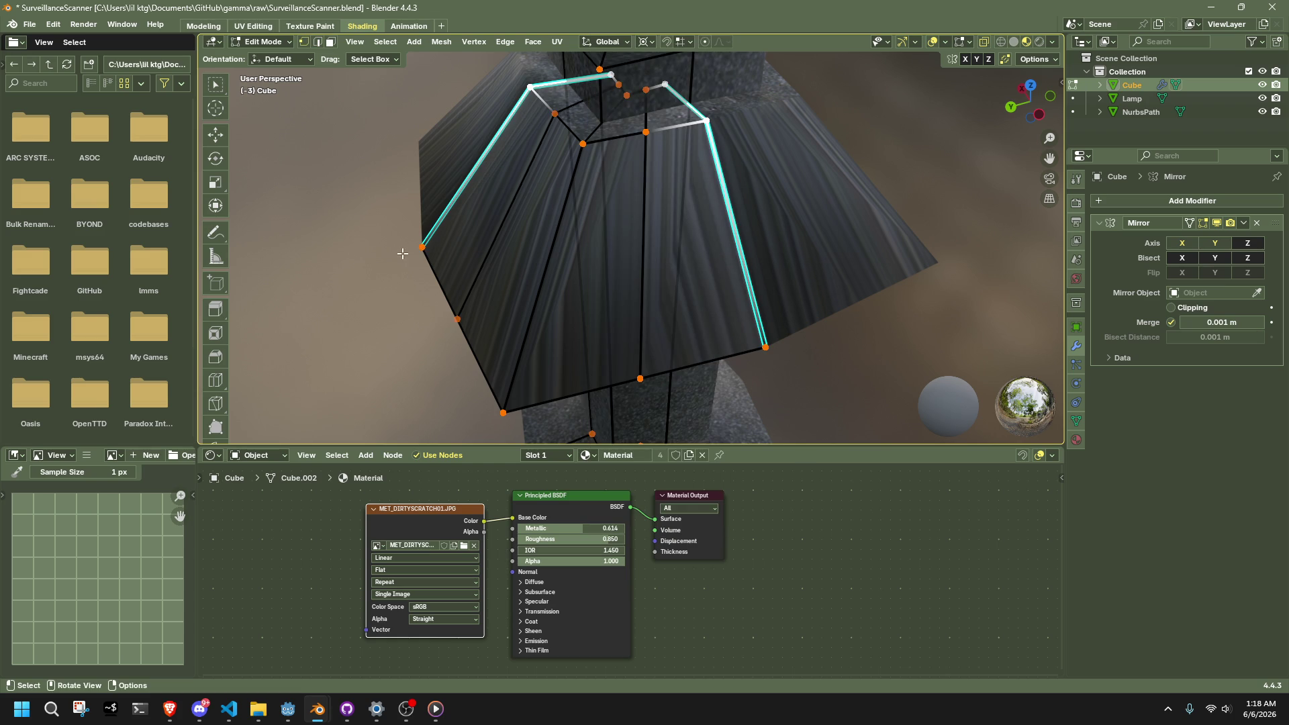
middle_drag(480, 222, 806, 168)
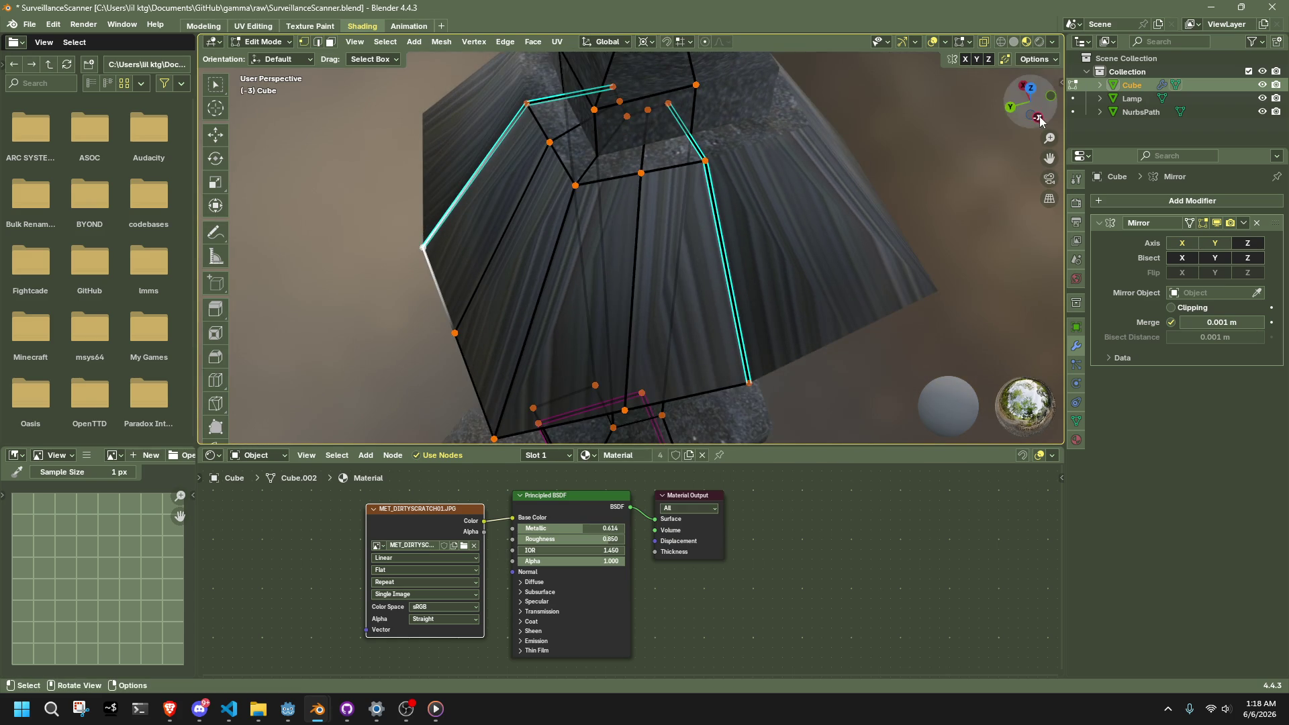
click(1038, 118)
scroll(702, 270, up, 2)
Step: In Edit Mode, select only the connected shade faces with L, excluding the pyramid top
key(2)
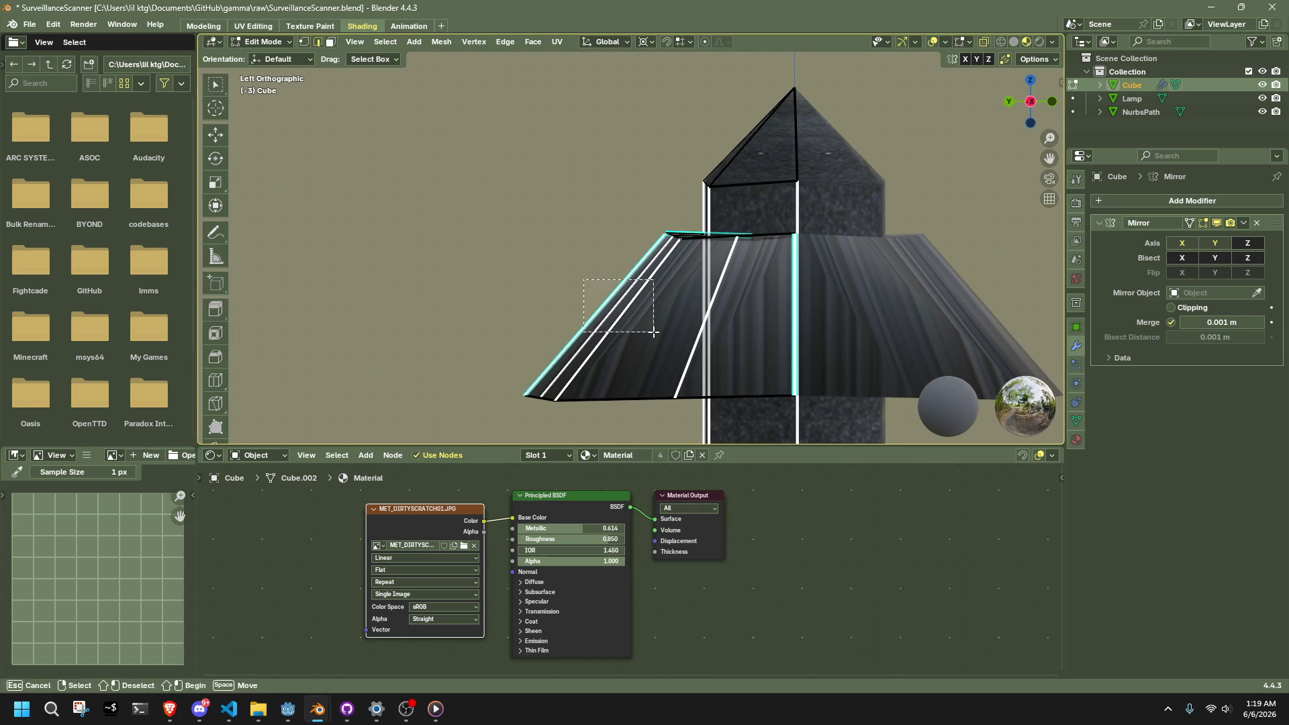
key(Tab)
scroll(679, 290, down, 2)
middle_drag(674, 298, 743, 360)
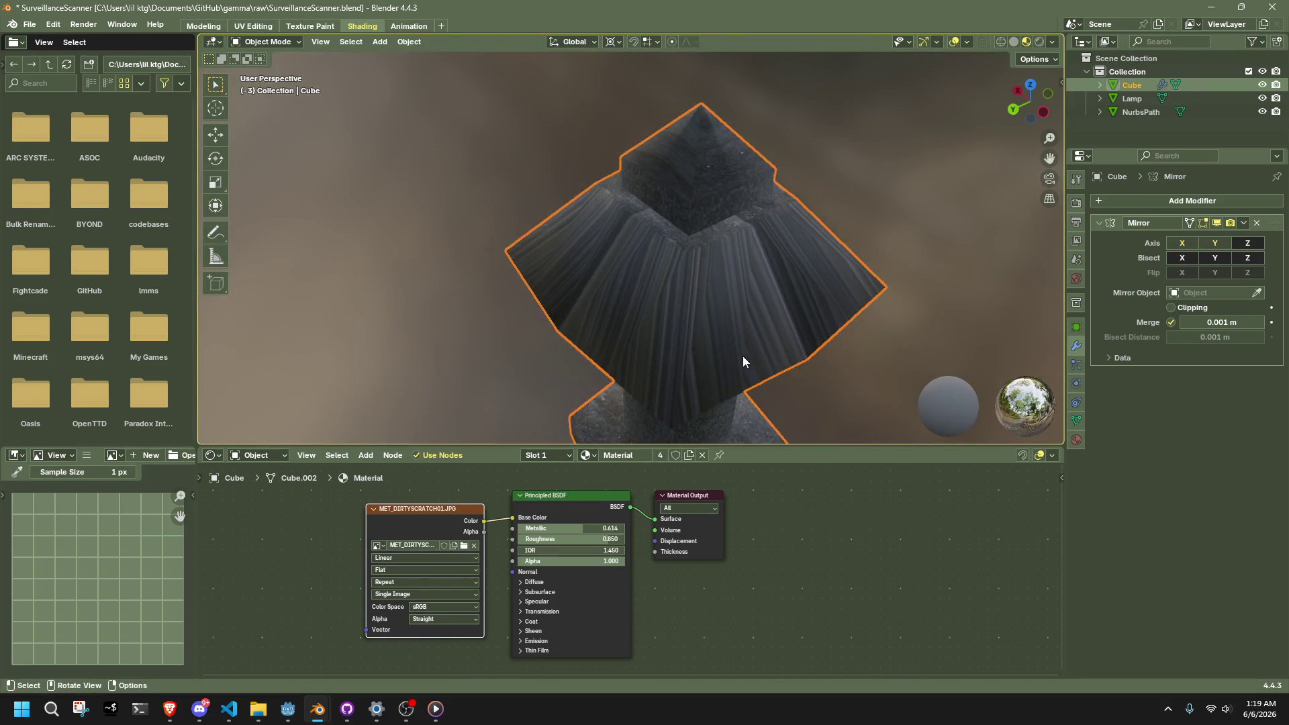
key(Tab)
key(l)
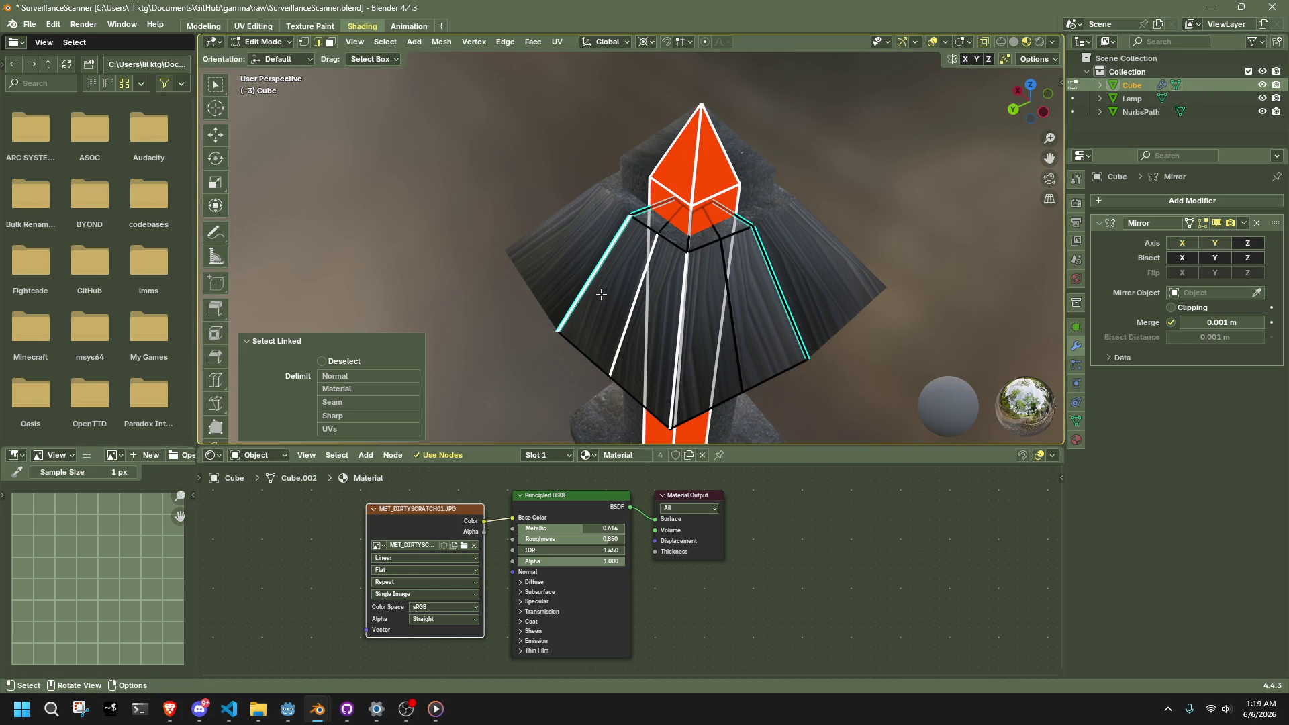
key(alt+a)
key(l)
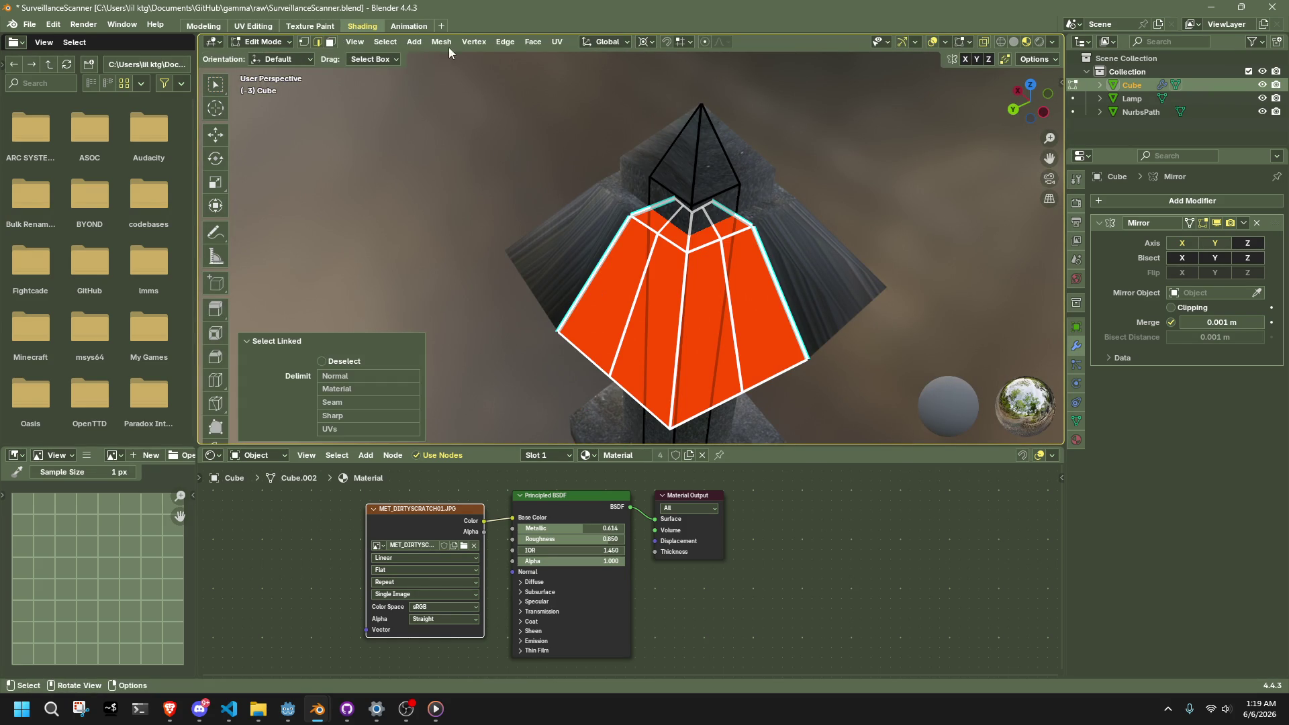
Step: Separate the selected shade faces into a new object, Cube.001
key(Tab)
key(Tab)
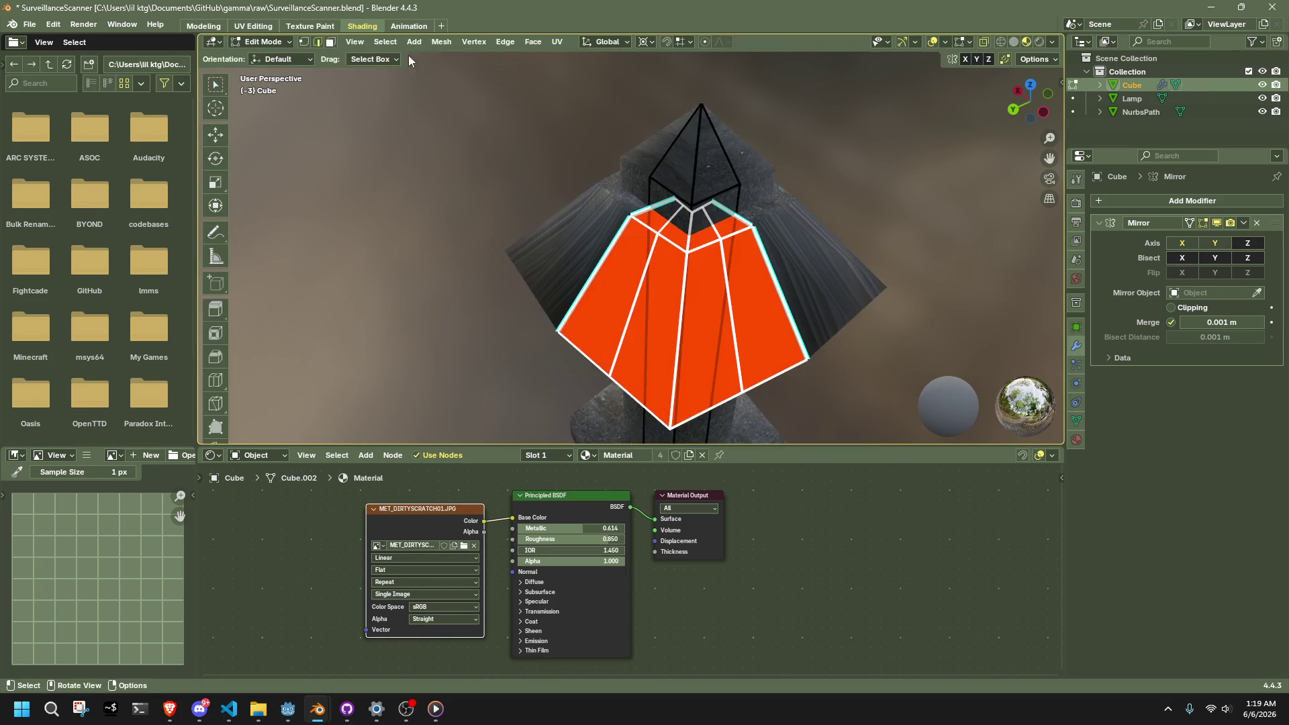
click(389, 42)
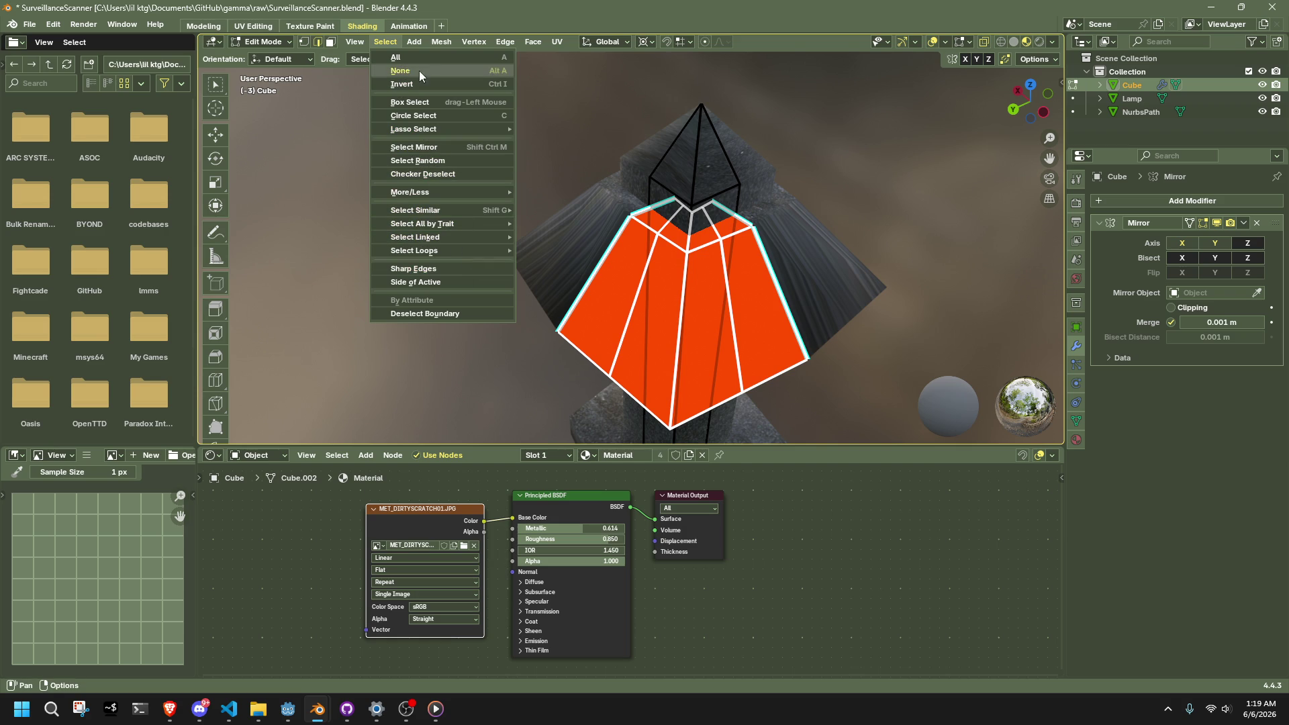
mouse_move(437, 40)
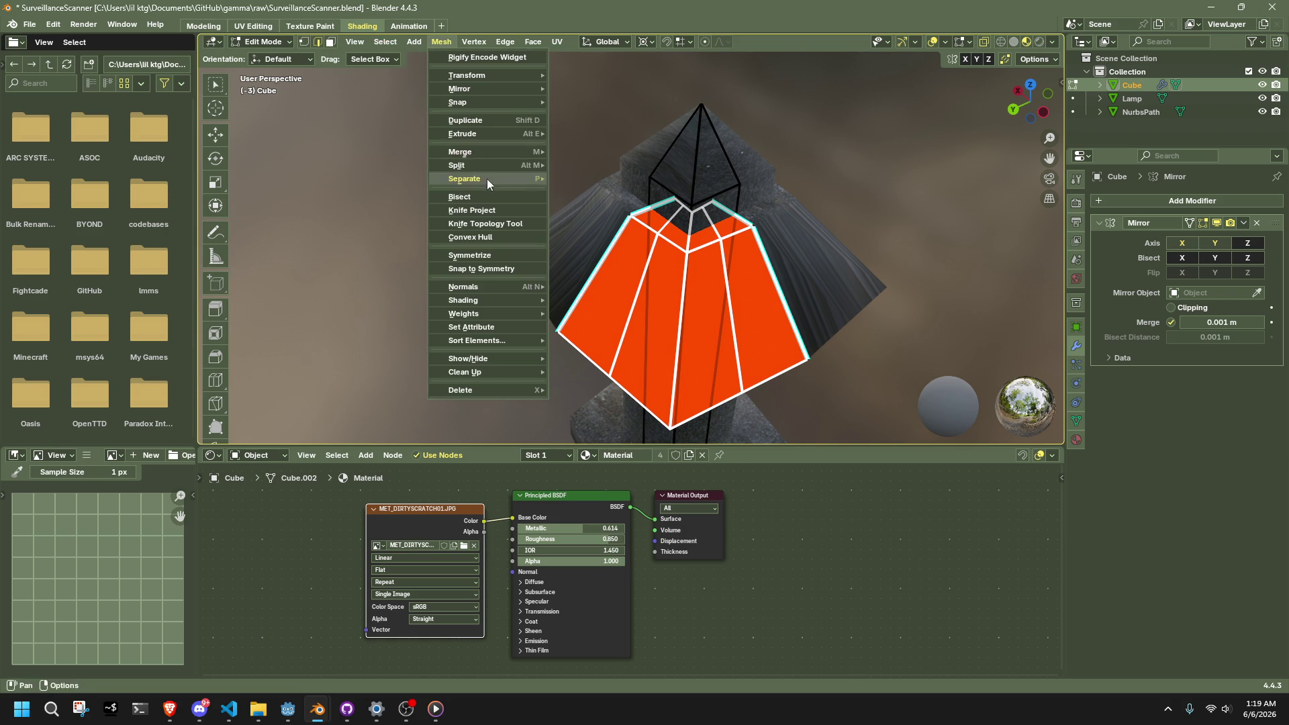
mouse_move(486, 178)
click(605, 177)
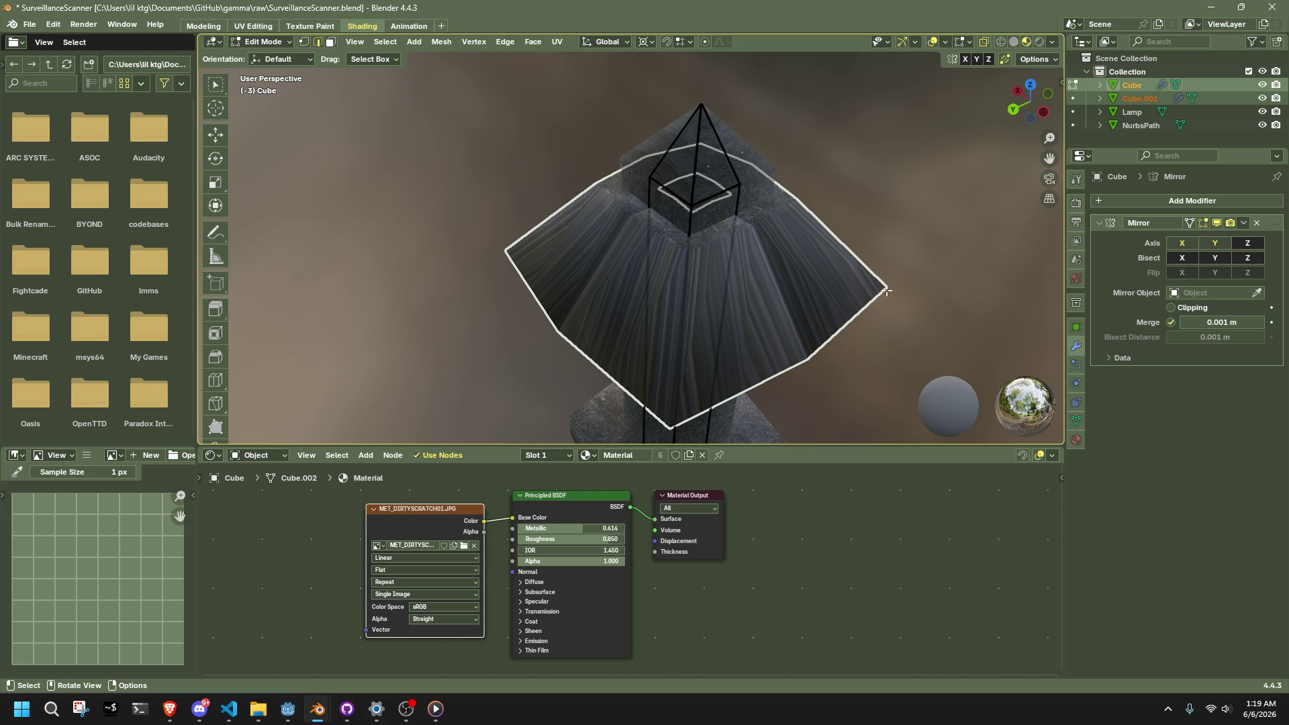
Step: Edit the roof wing piece and trial-move its top vertex, then undo the move
key(Tab)
click(799, 275)
mouse_move(799, 275)
middle_down()
mouse_move(959, 205)
mouse_move(925, 83)
mouse_move(953, 251)
middle_up()
key(Tab)
scroll(953, 251, up, 5)
mouse_move(672, 302)
middle_down()
mouse_move(653, 323)
mouse_move(687, 129)
middle_up()
click(680, 141)
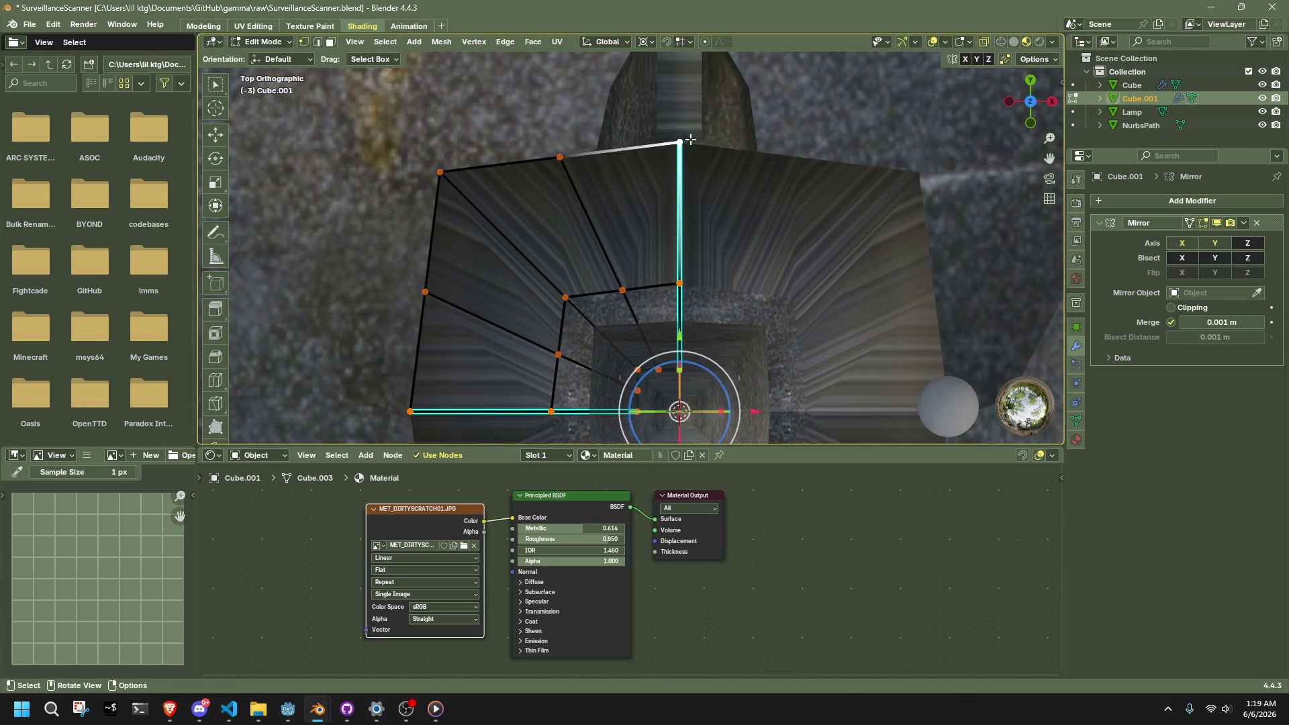
key(g)
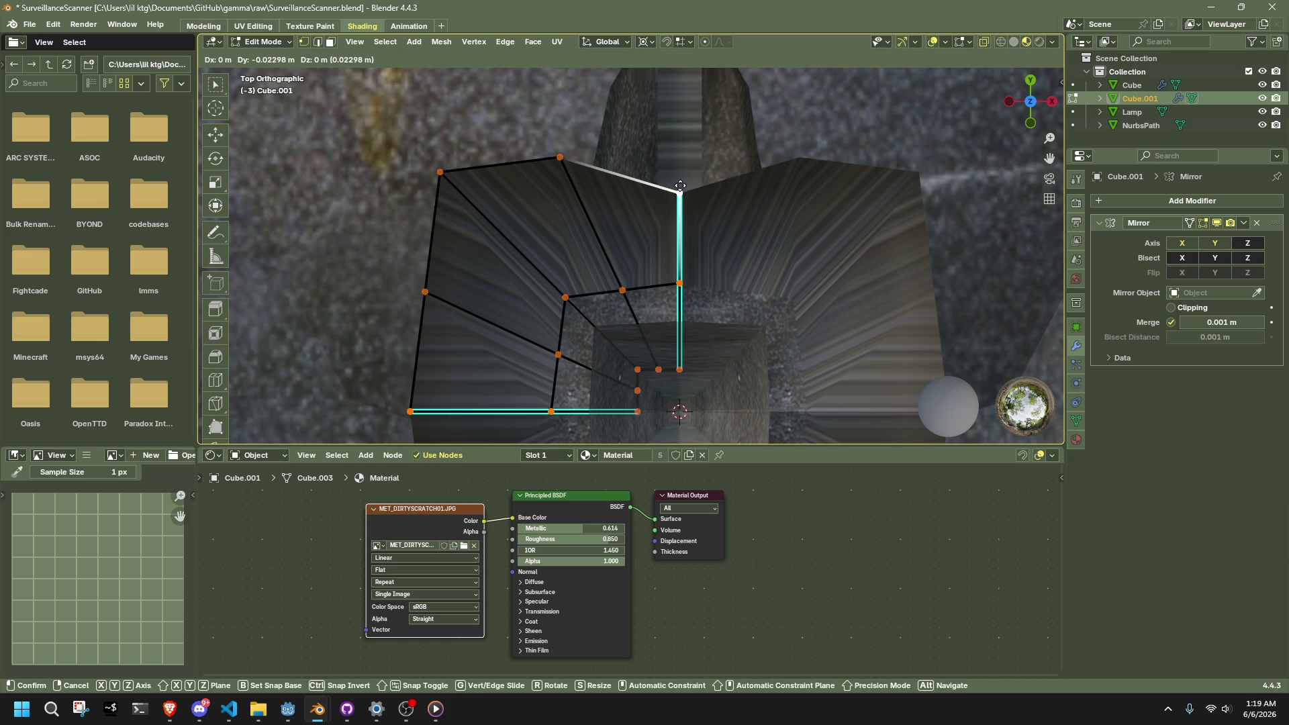
click(680, 189)
key(ctrl+z)
Step: Scale the wing panel vertices smaller about the 3D cursor as pivot
scroll(439, 351, down, 2)
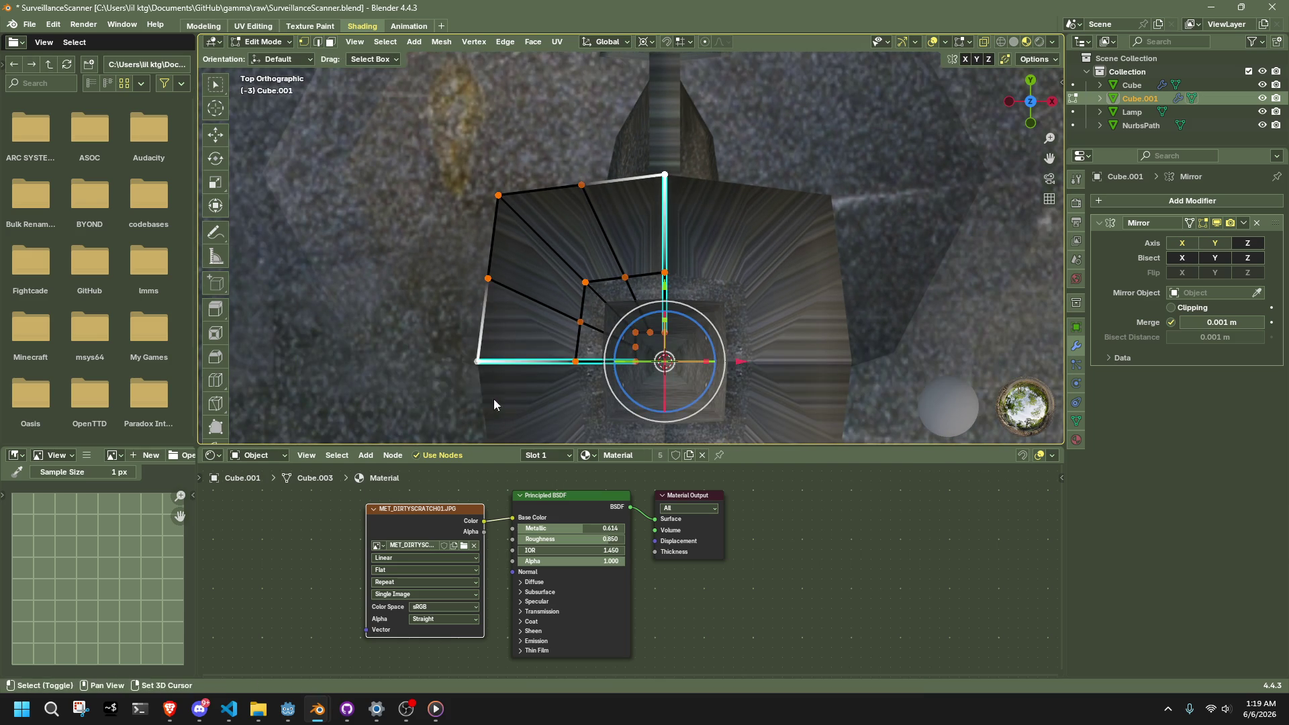
key(shift+s)
click(439, 444)
key(s)
key(Escape)
key(shift+s)
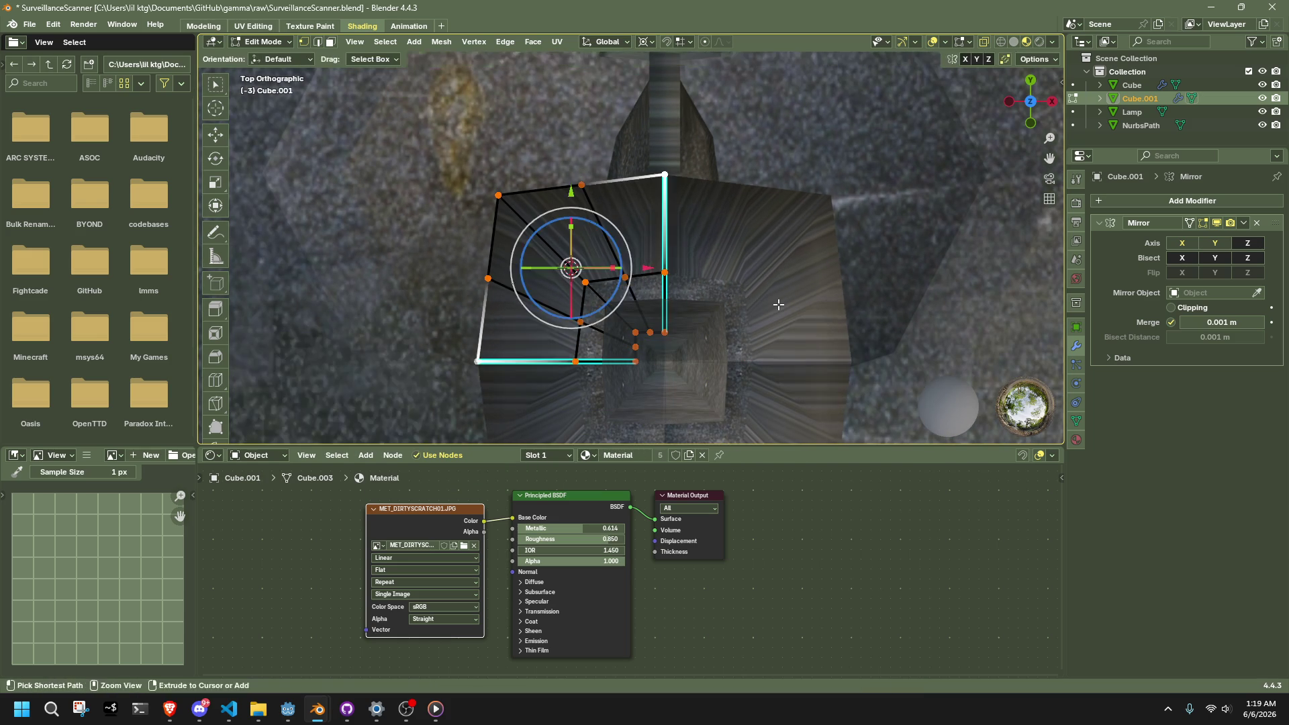
click(752, 352)
key(s)
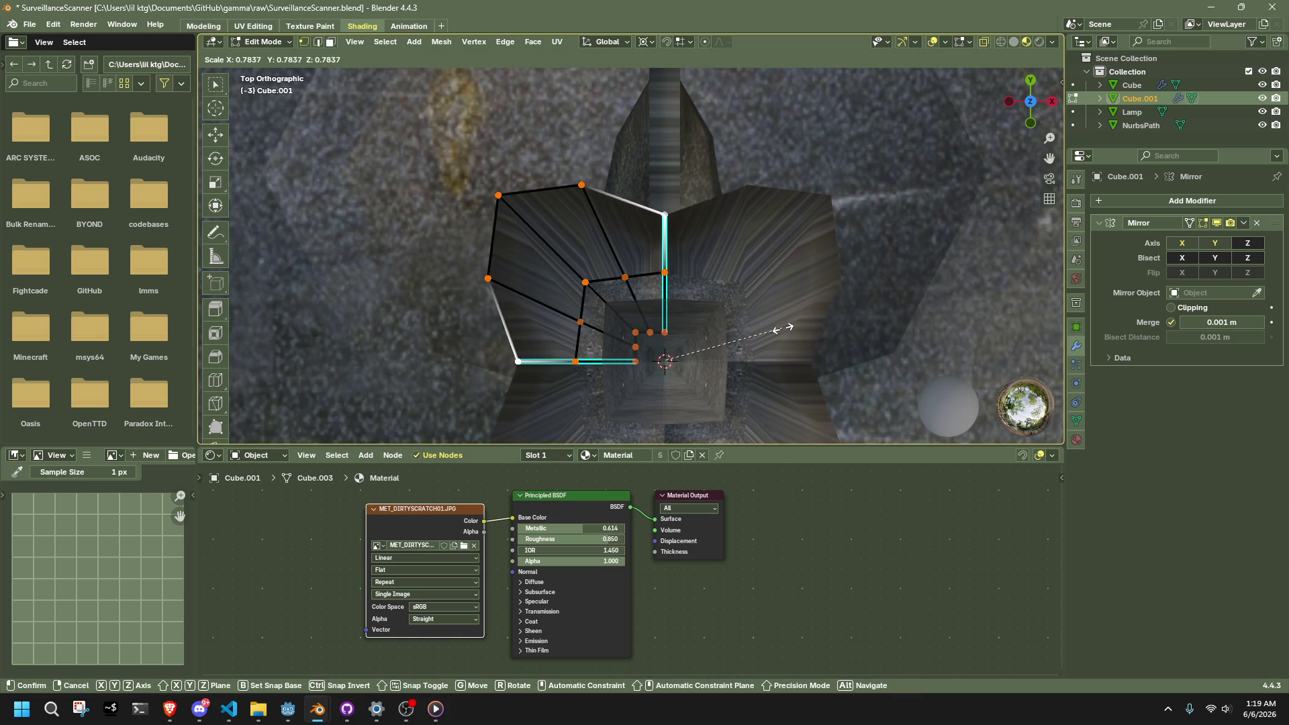
click(772, 327)
key(Tab)
Step: Shrink the wing panel vertices horizontally to about 0.76 with height locked via Shift+Z
mouse_move(911, 280)
middle_down()
mouse_move(796, 260)
mouse_move(643, 178)
mouse_move(802, 272)
mouse_move(723, 186)
middle_up()
click(590, 269)
key(Tab)
middle_drag(739, 235, 847, 296)
key(s)
key(shift+z)
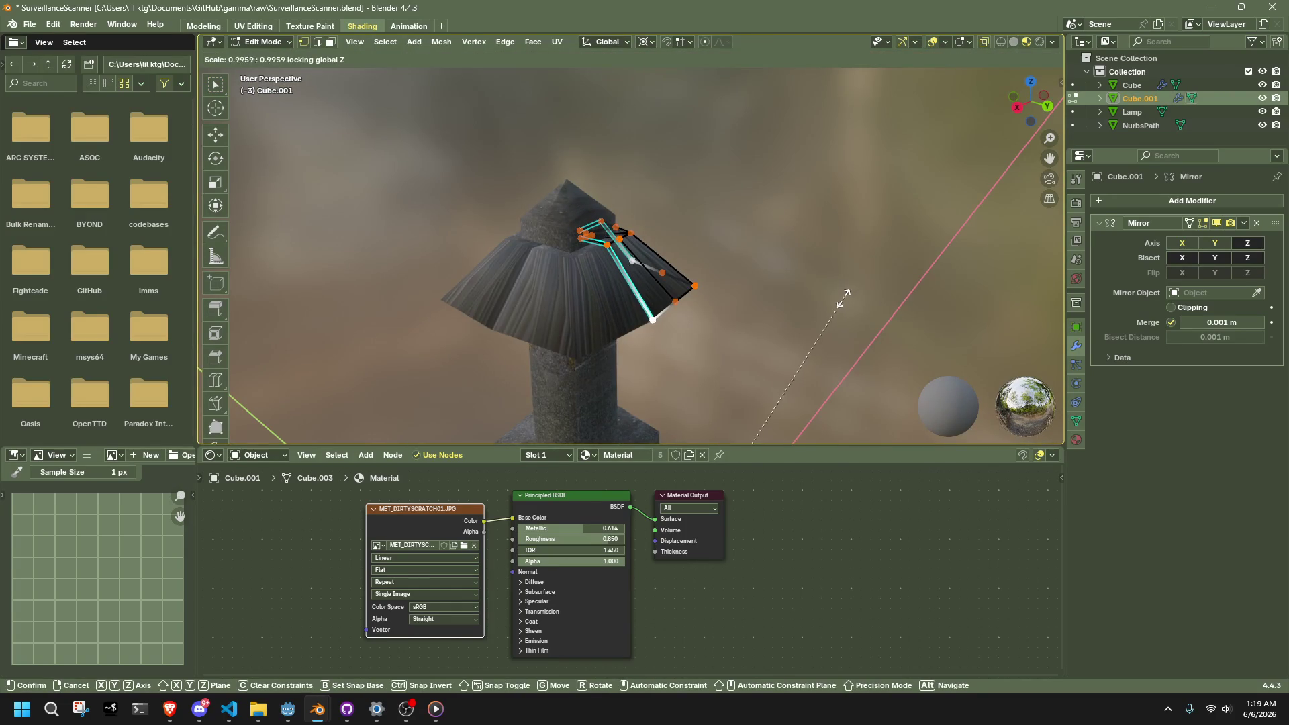
click(765, 372)
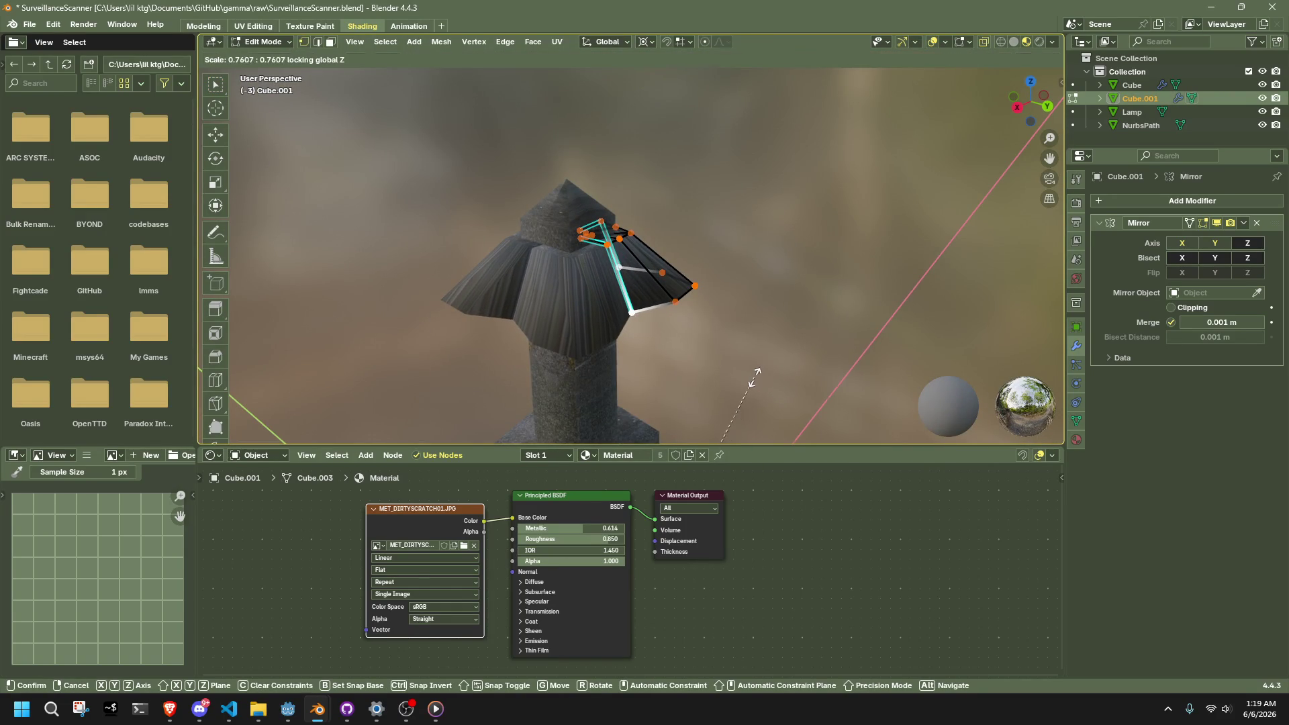
key(Tab)
click(771, 326)
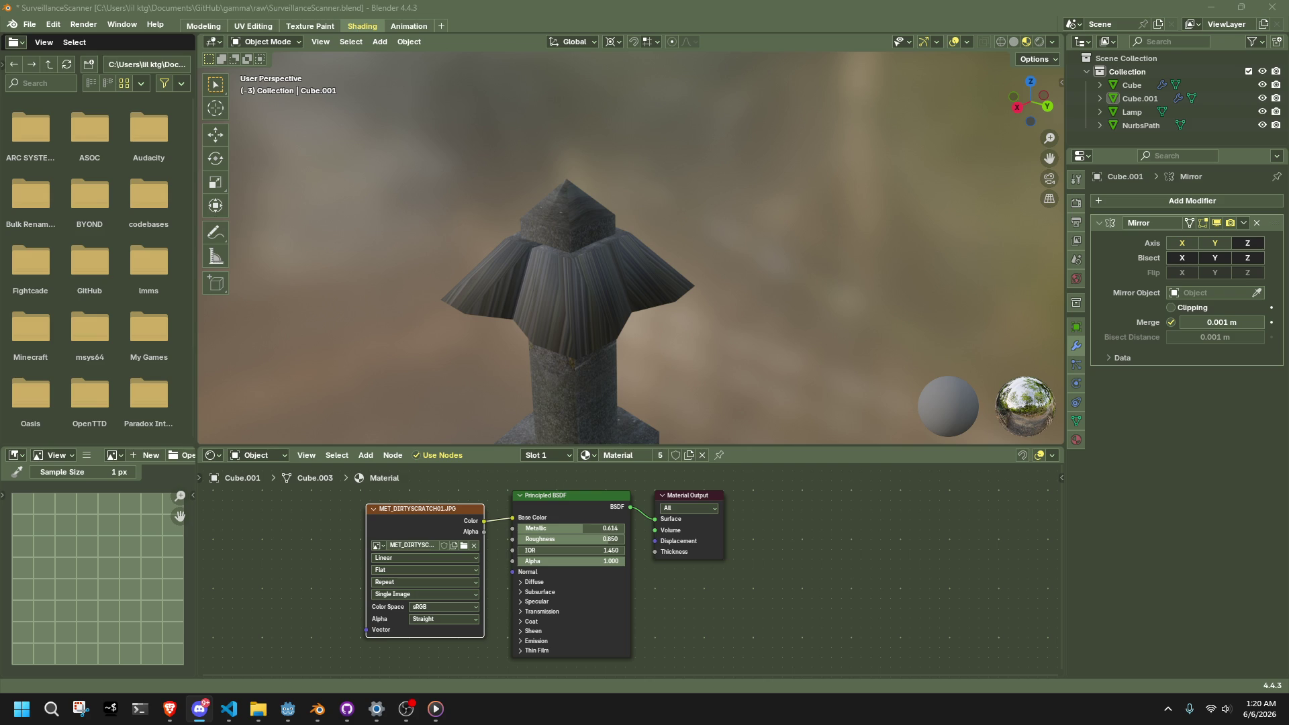
key(alt+Tab)
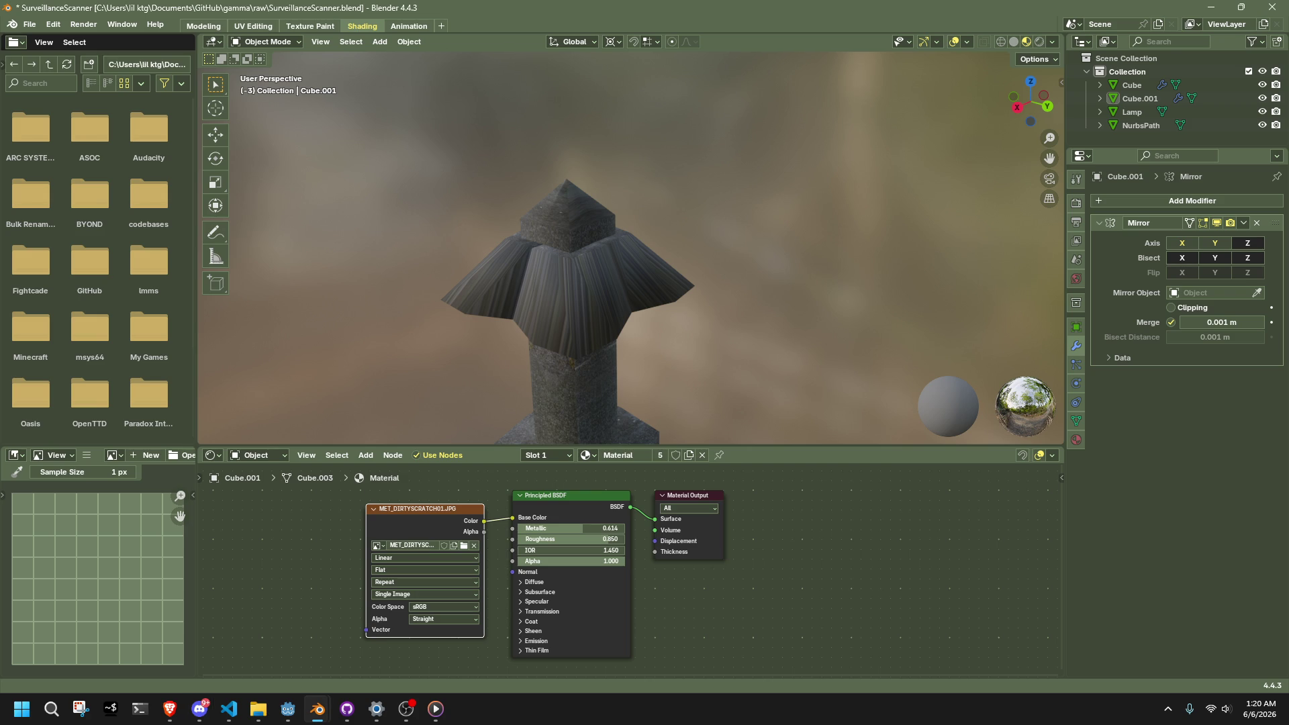
key(alt+Tab)
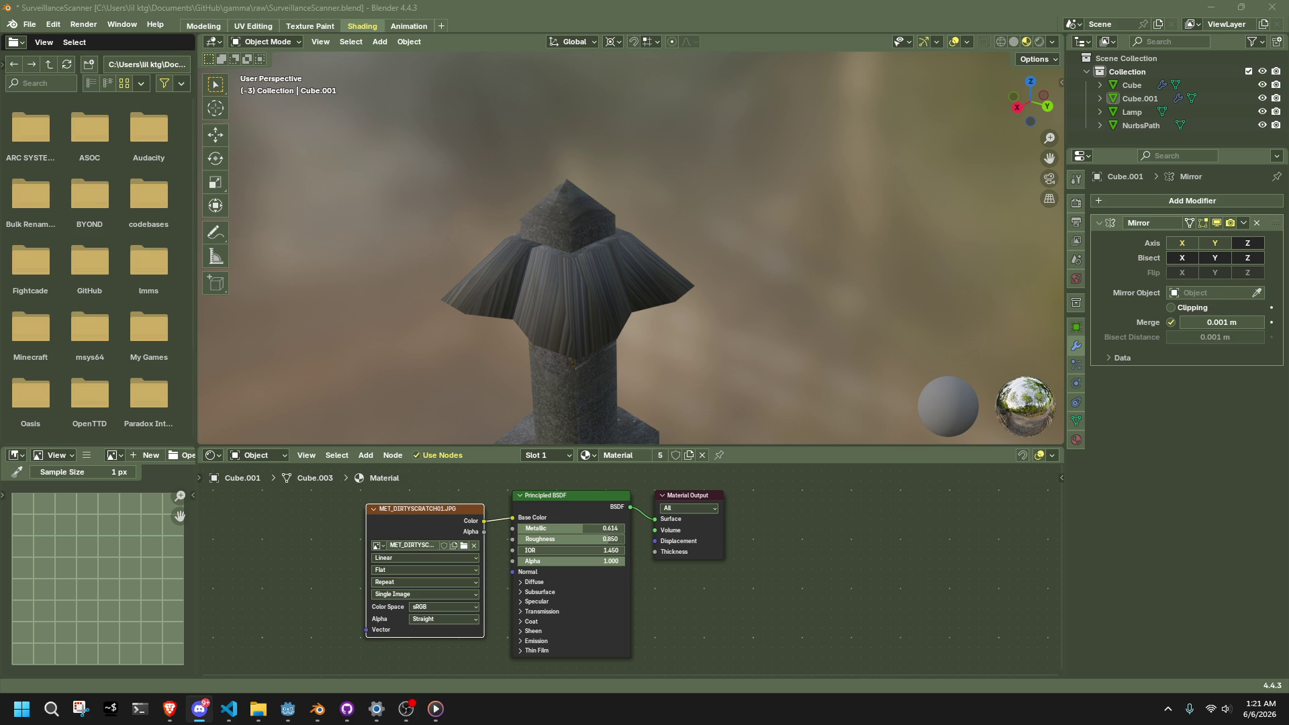
Step: In Cube.001's Edit Mode, select the vertical skirt edges and delete the flared skirt faces
middle_drag(792, 331, 476, 209)
click(735, 305)
key(Tab)
mouse_move(735, 305)
middle_down()
mouse_move(834, 339)
mouse_move(682, 328)
mouse_move(837, 341)
mouse_move(627, 307)
middle_up()
scroll(627, 308, down, 3)
ctrl+alt+click(792, 299)
scroll(902, 301, down, 2)
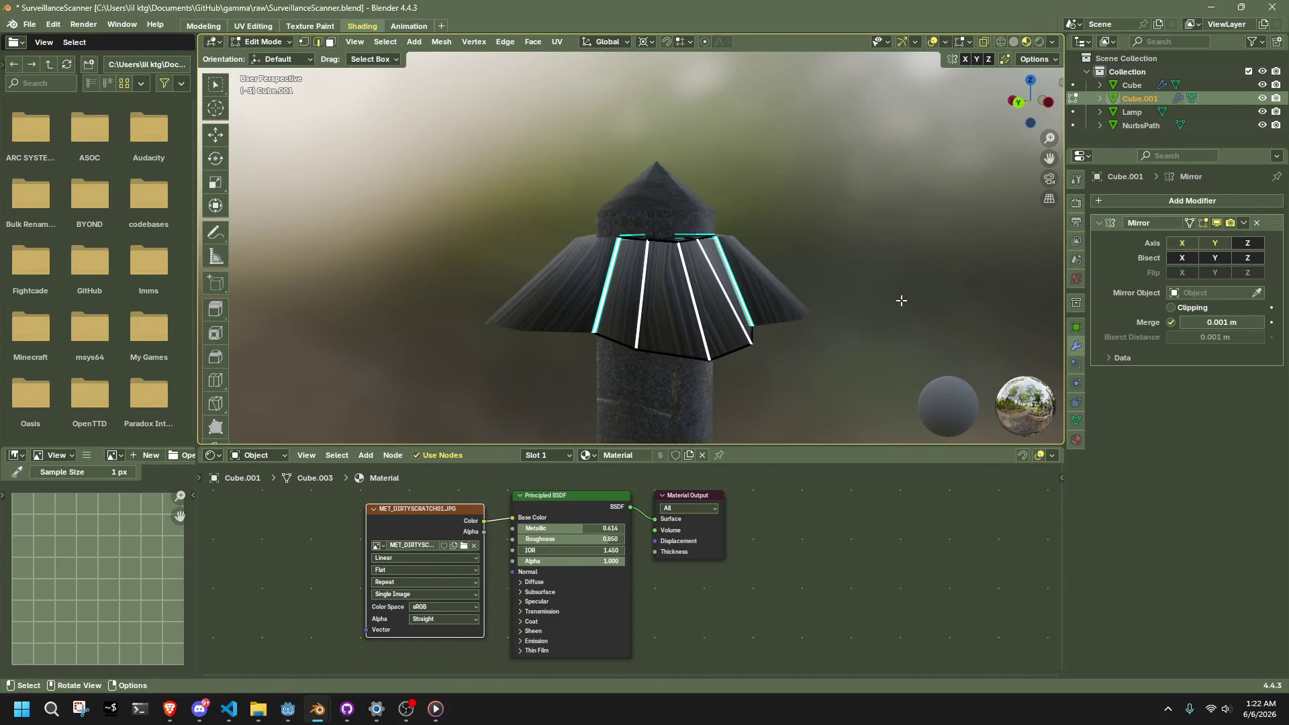
middle_drag(901, 301, 908, 304)
key(x)
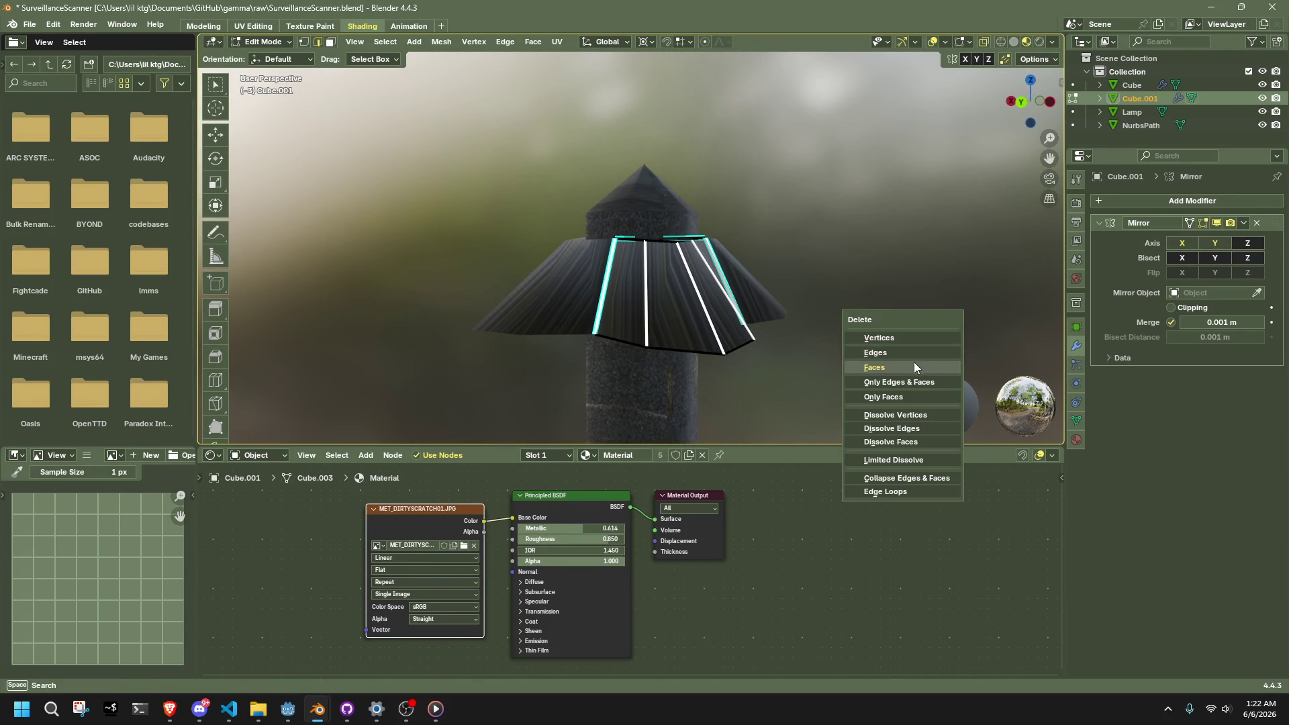
click(892, 352)
Step: Select the right-side edge chain and the top ring's front edges
middle_drag(798, 313, 675, 344)
alt+click(705, 342)
alt+shift+click(621, 227)
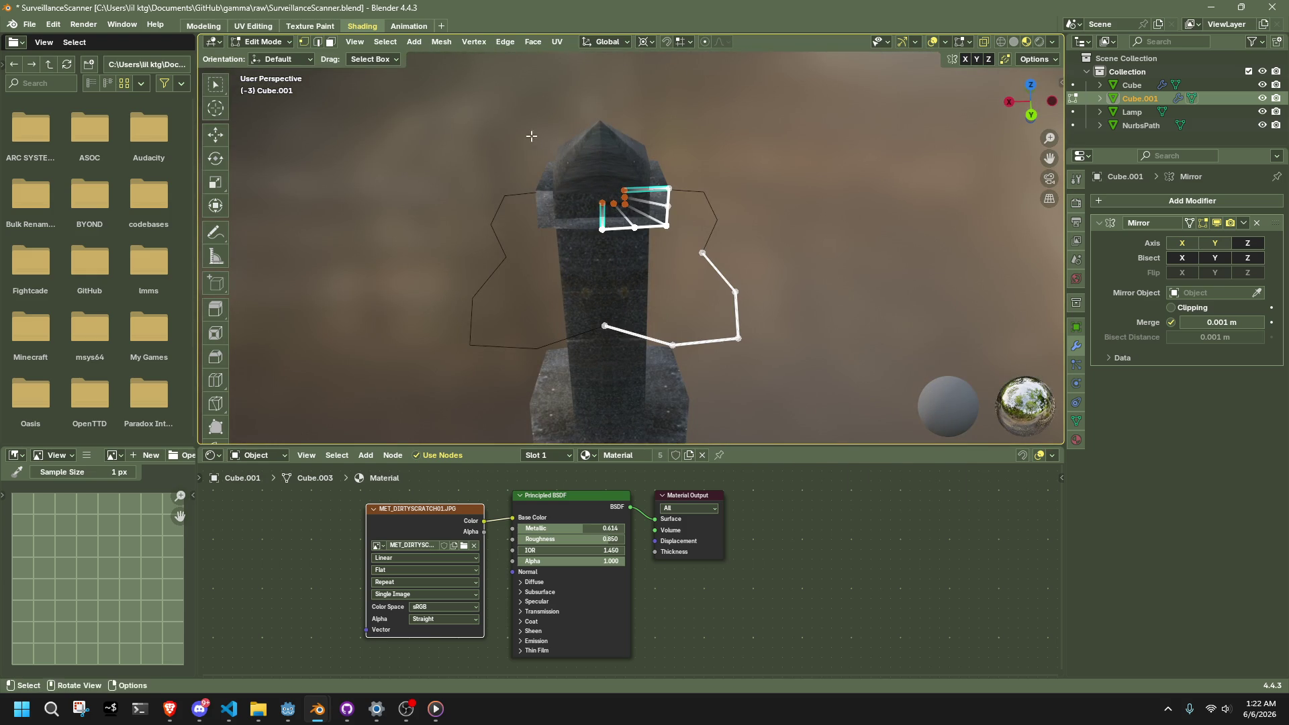
Step: Bridge the wing's two open edge loops, try 2 cuts and zero smoothness, then undo
click(510, 42)
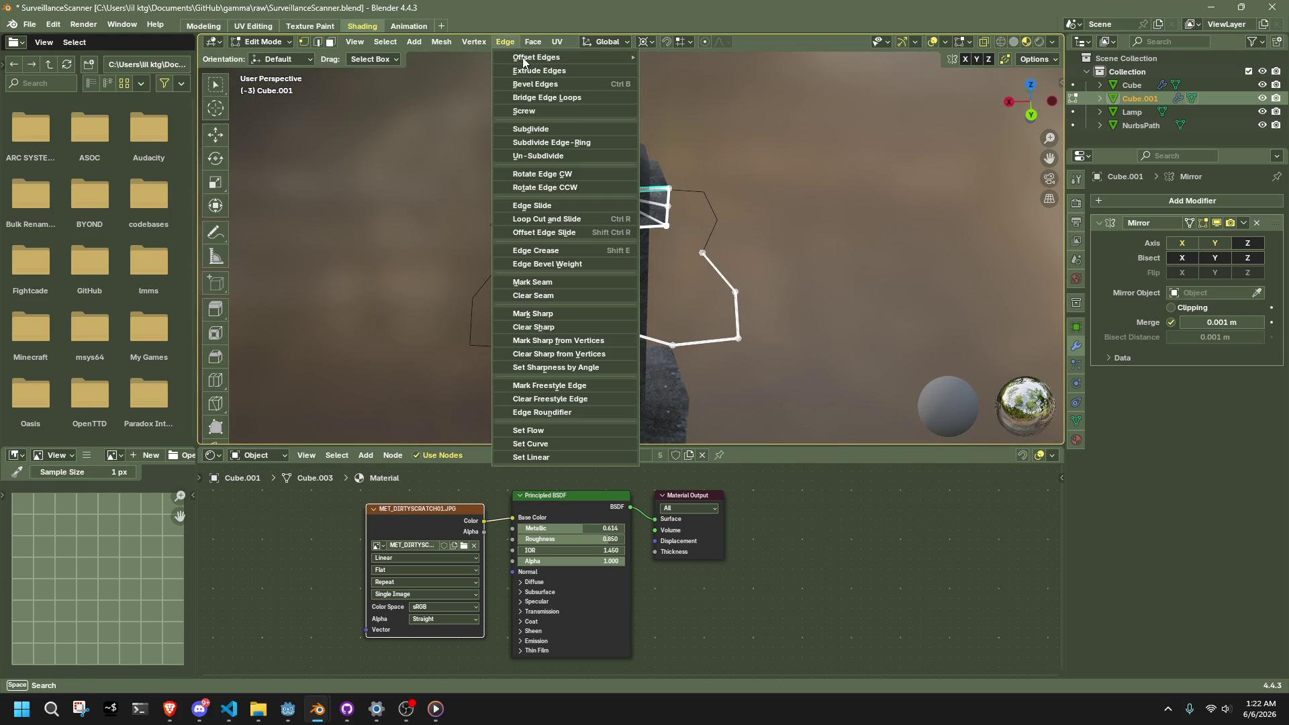
click(536, 99)
middle_drag(470, 376, 437, 413)
click(416, 371)
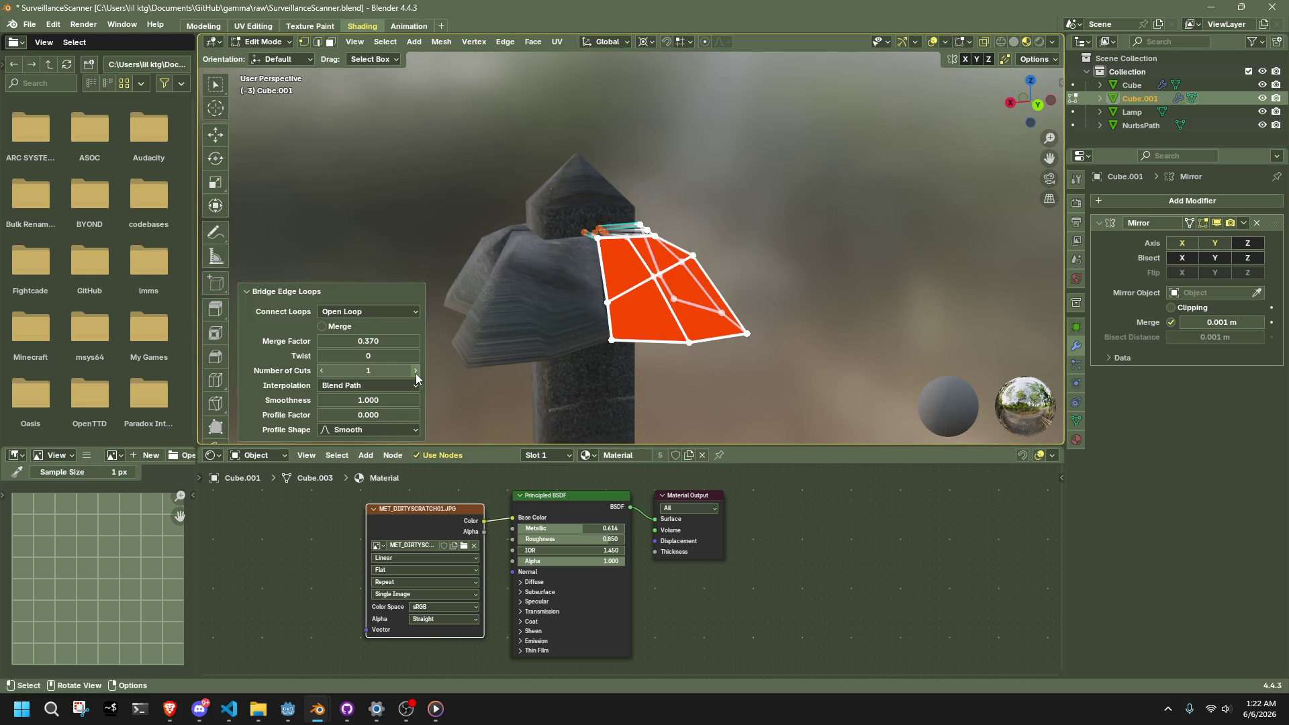
click(416, 371)
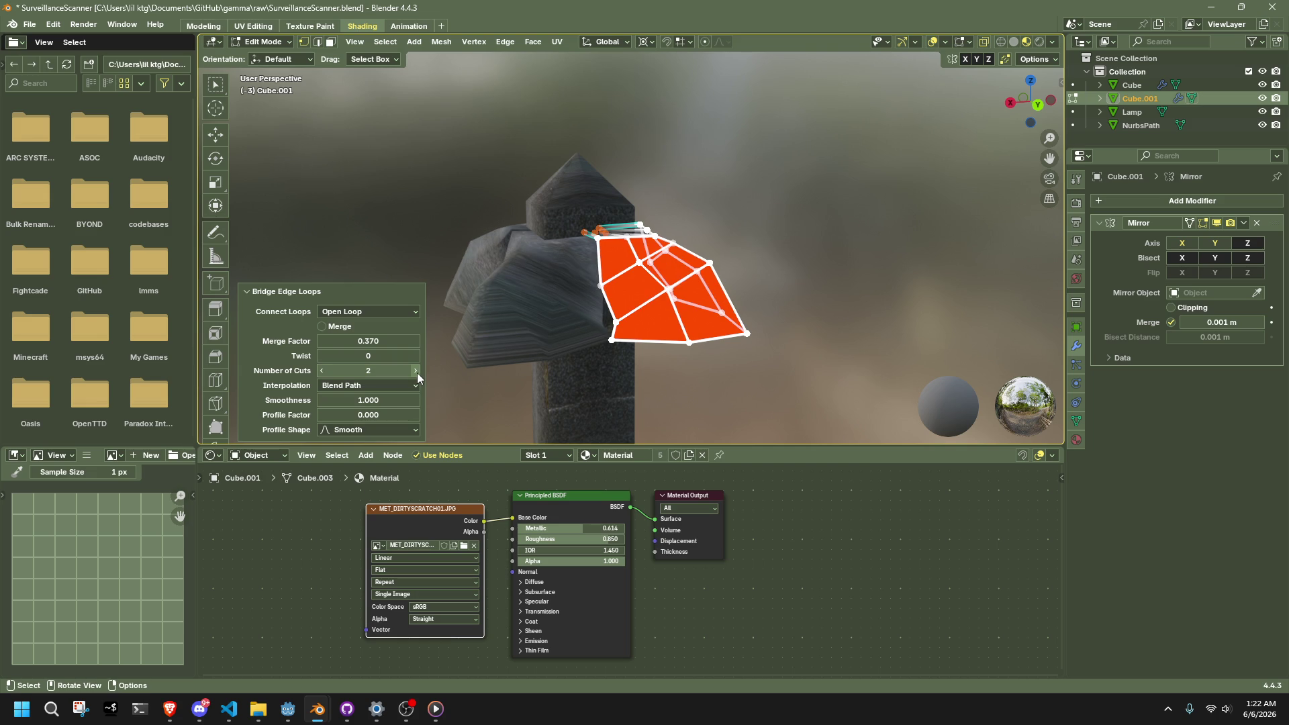
drag(376, 400, 309, 400)
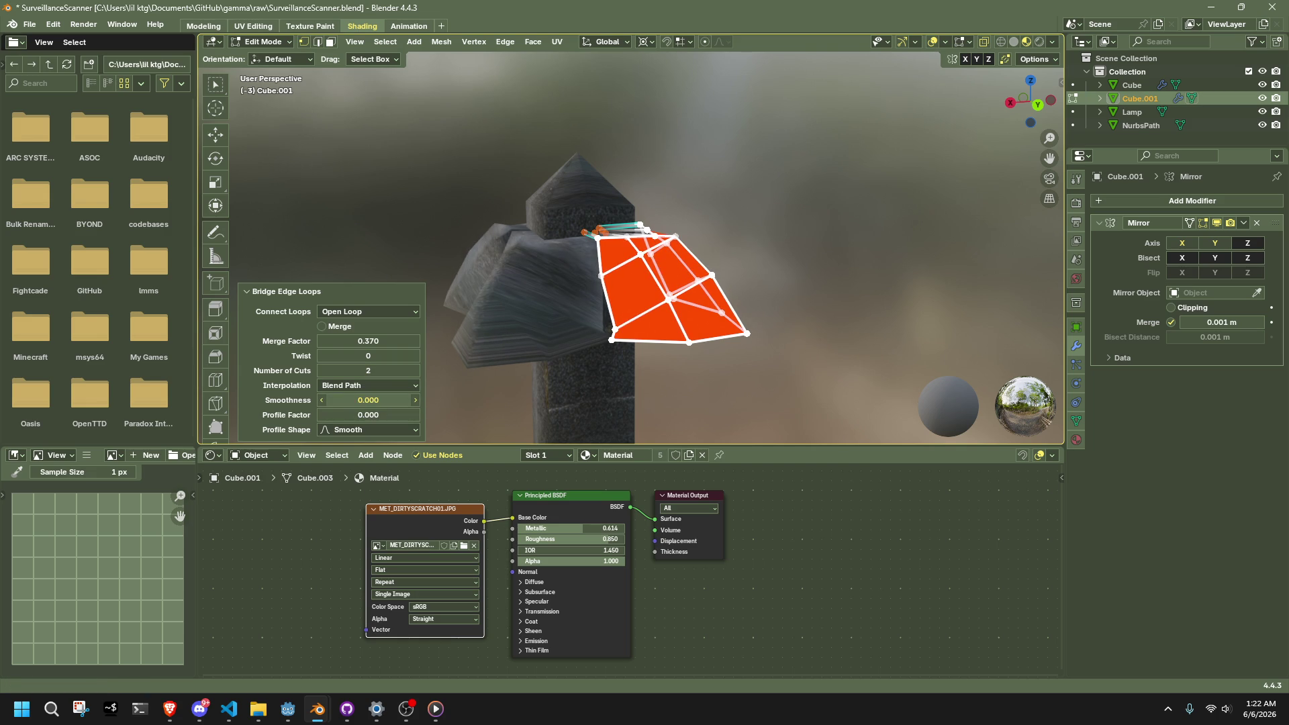
key(ctrl+z)
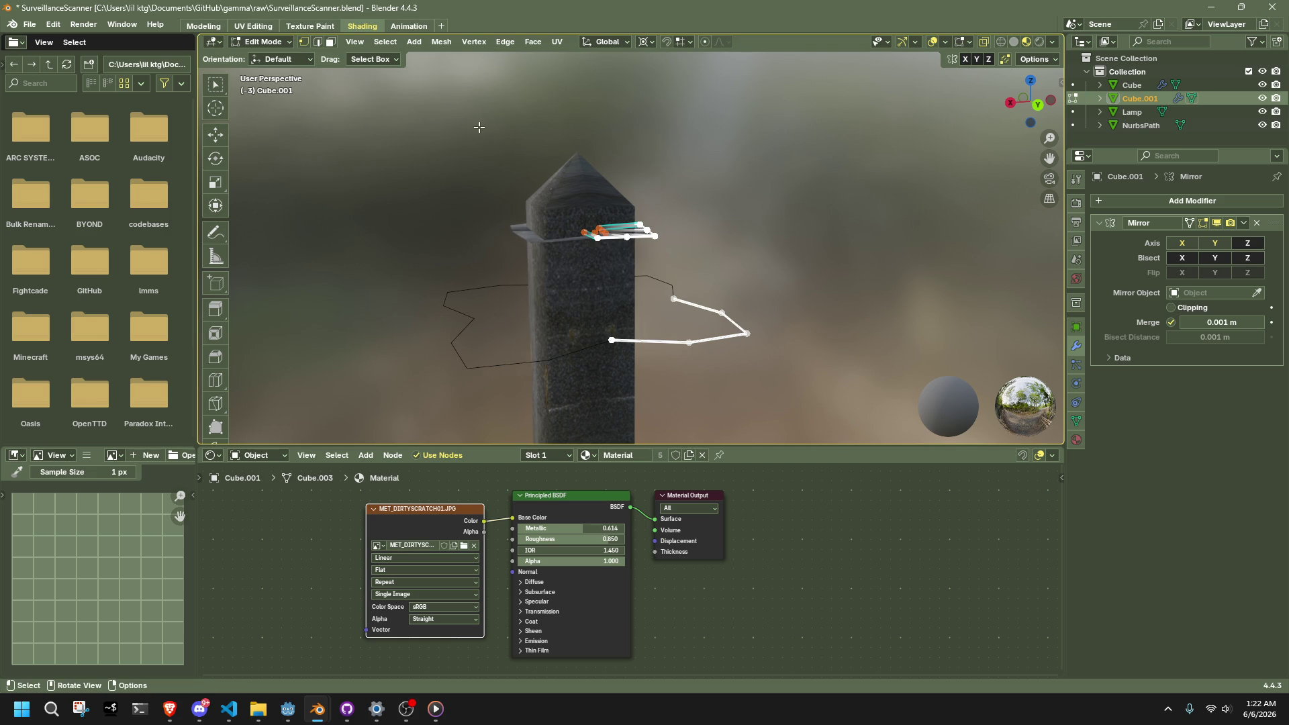
Step: Bridge the edge loops again with 2 cuts, resetting merge factor and smoothness to defaults
click(504, 46)
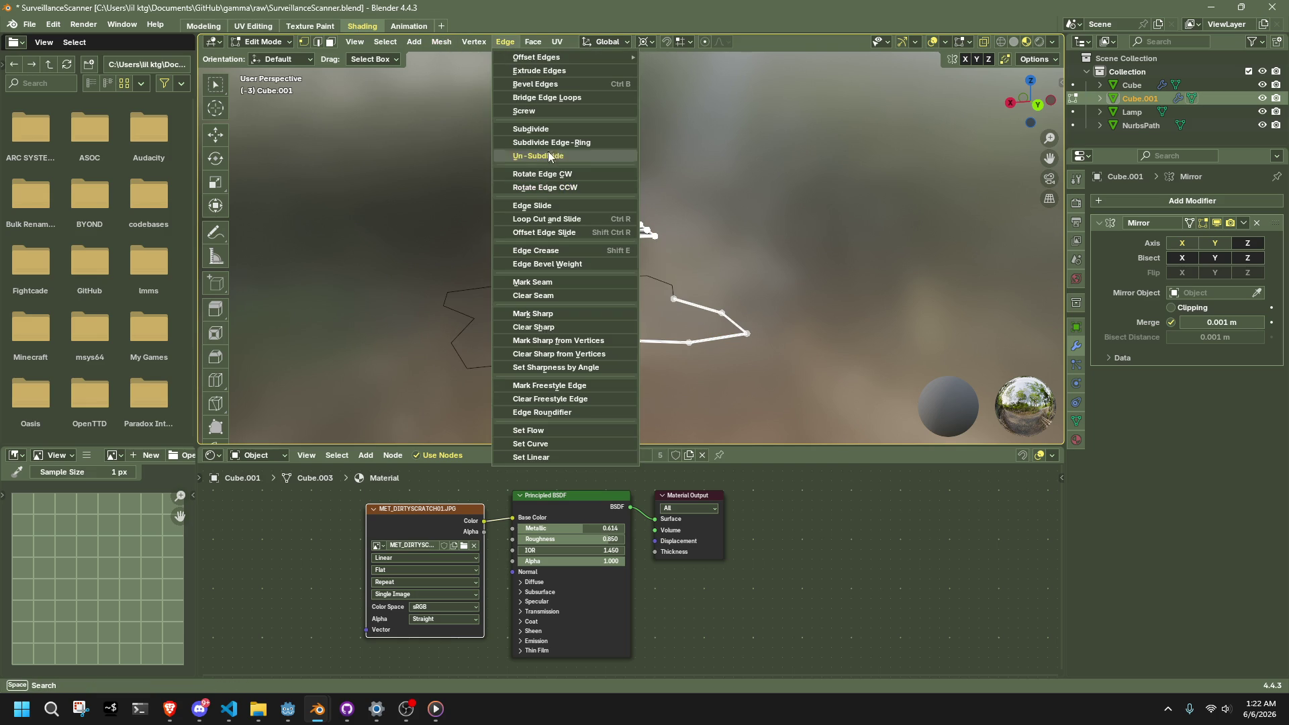
click(556, 97)
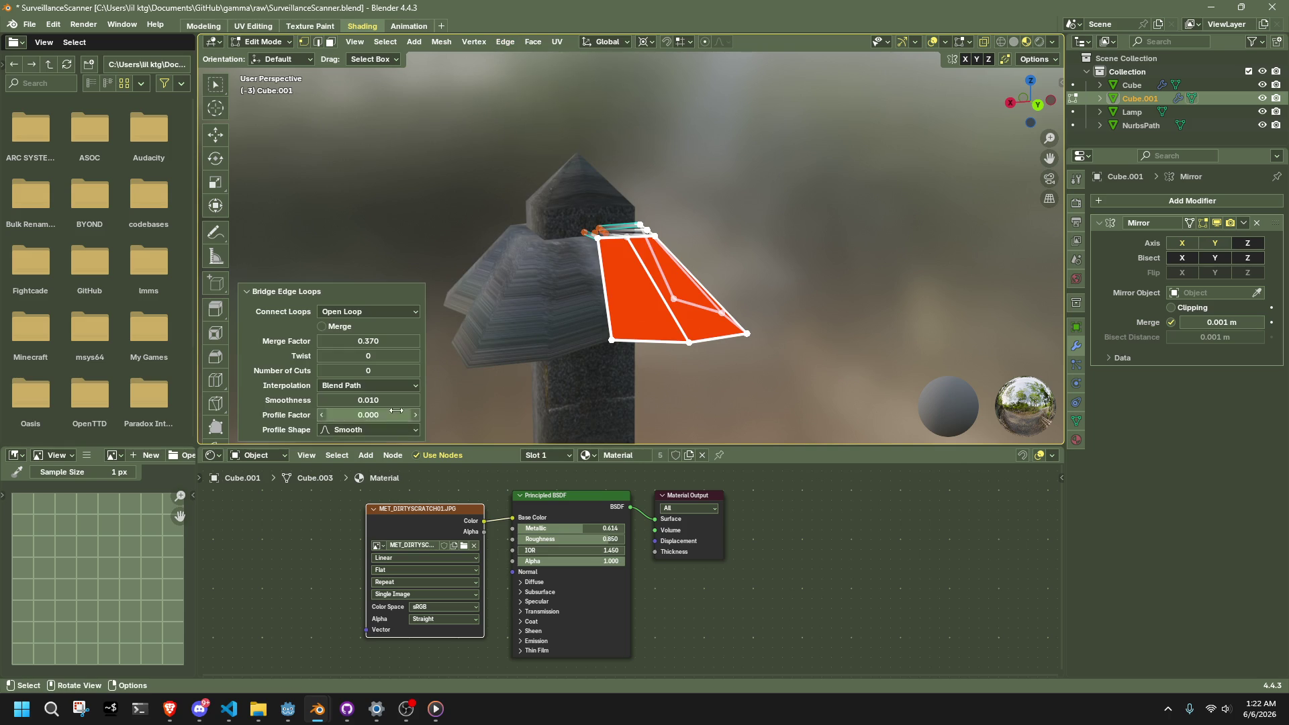
click(416, 372)
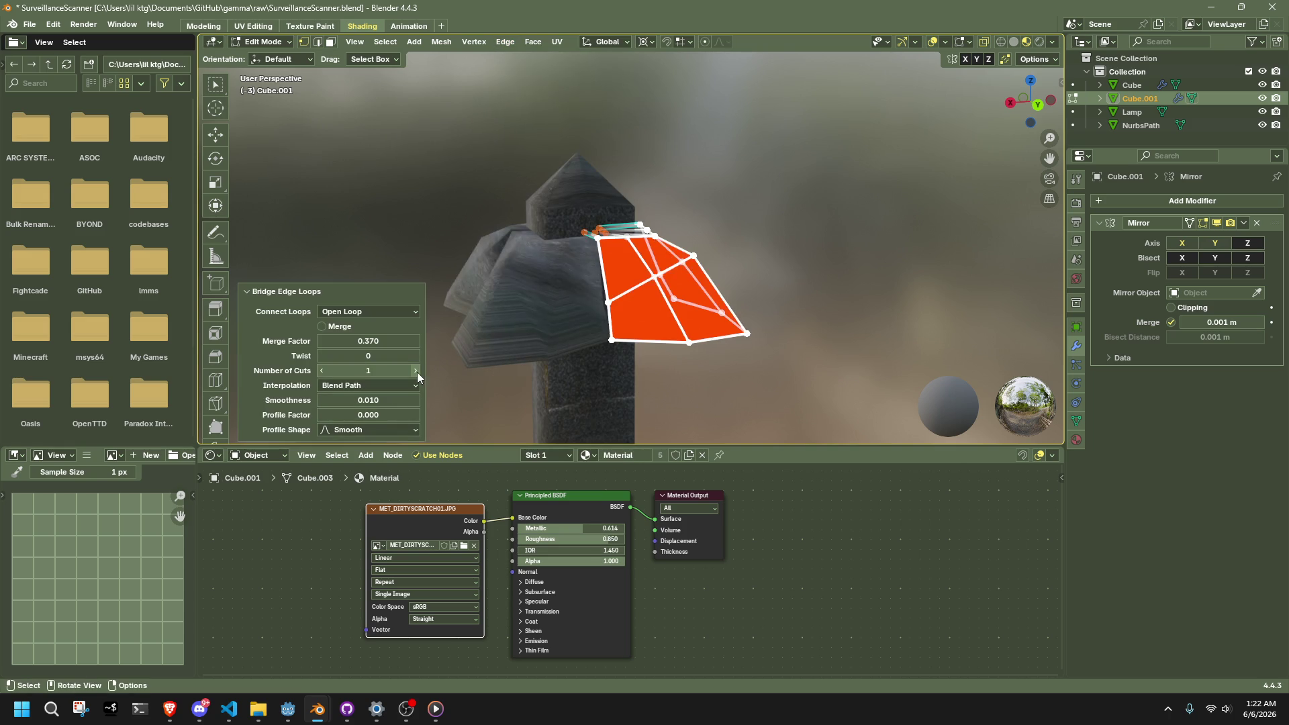
click(416, 372)
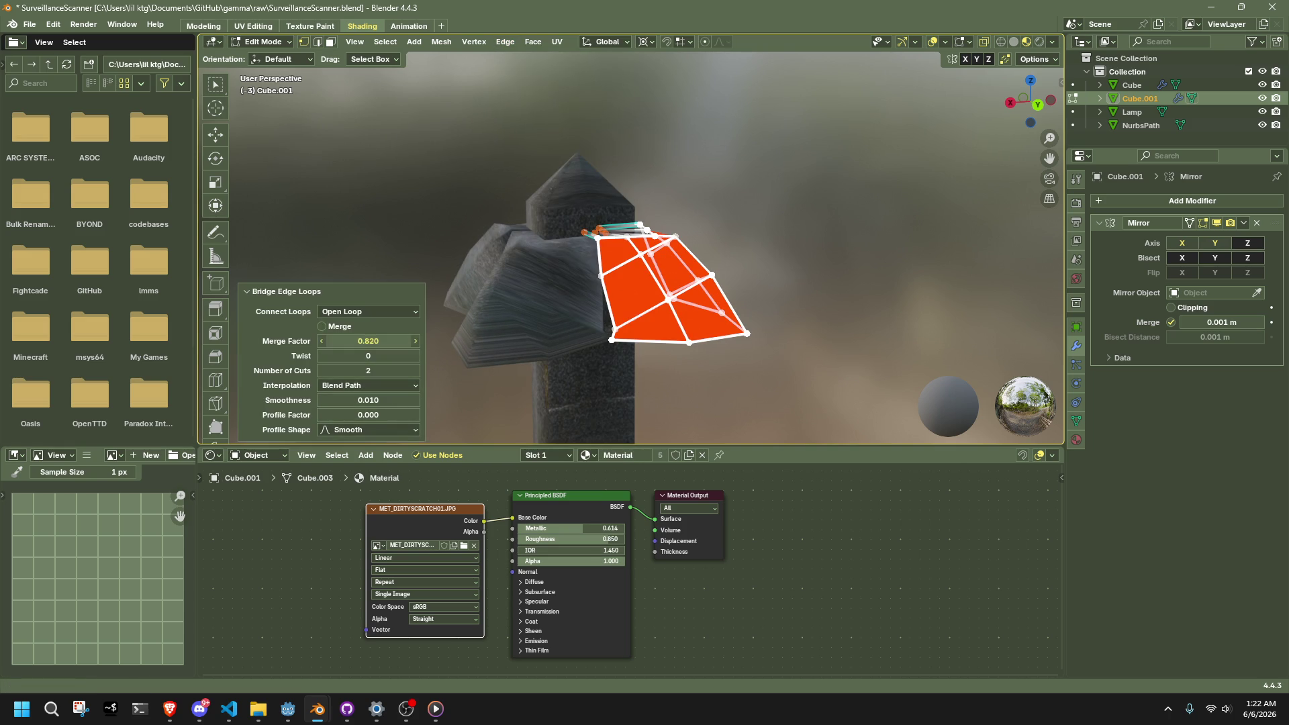
right_click(350, 343)
click(349, 344)
right_click(373, 395)
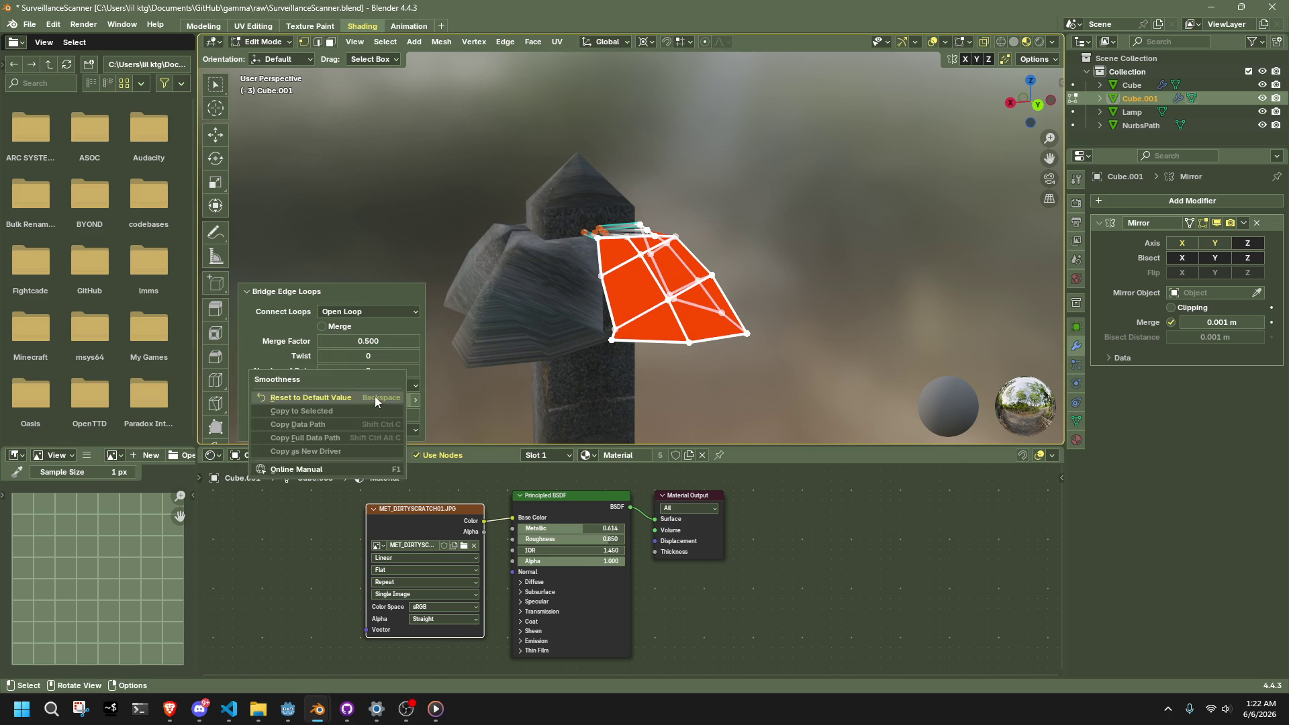
click(374, 395)
Step: Try Sphere then Smooth profile shapes and a higher profile factor, then undo the bridge
right_click(378, 415)
click(378, 412)
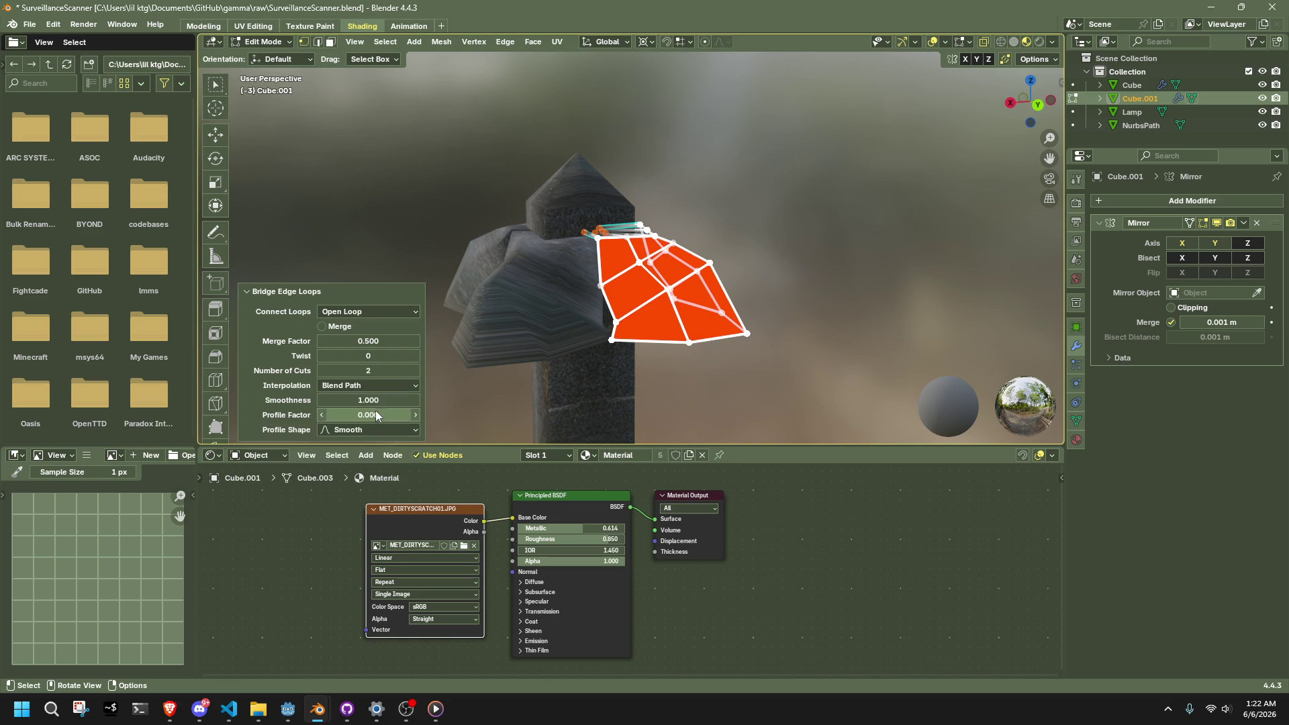
click(380, 429)
click(380, 459)
click(385, 428)
click(385, 441)
drag(368, 415, 392, 415)
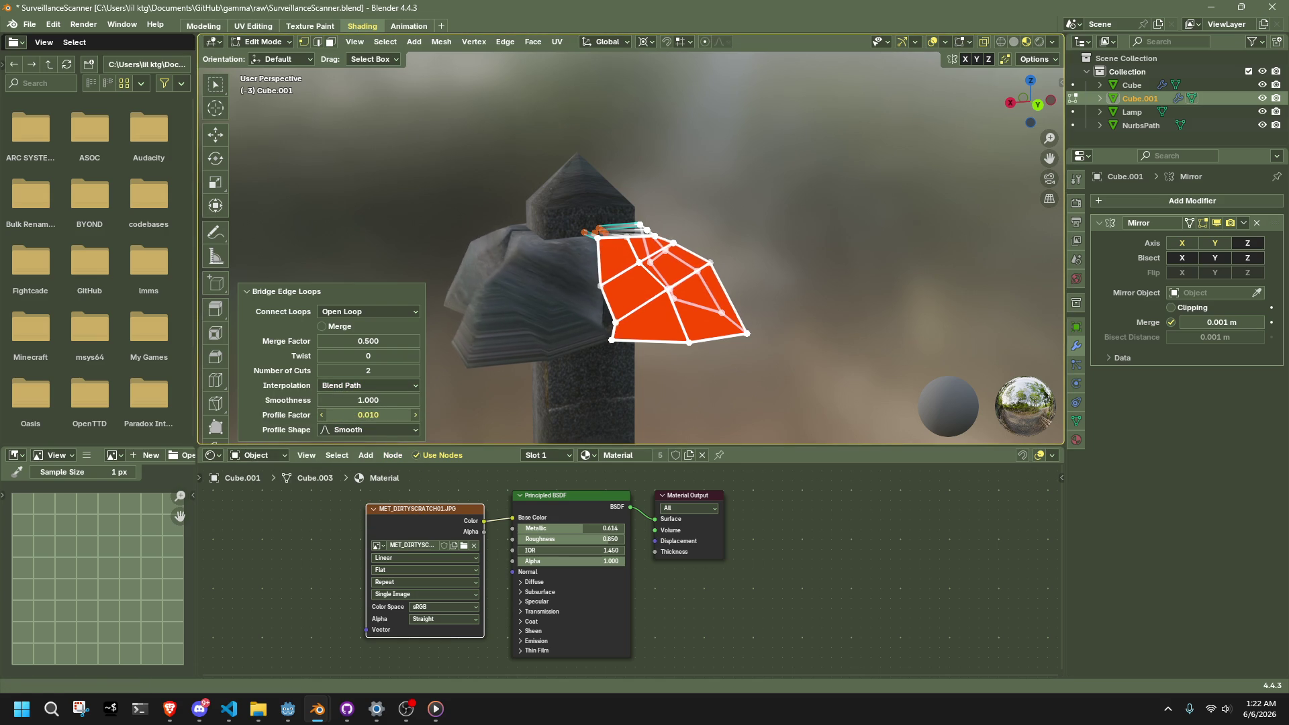
key(ctrl+z)
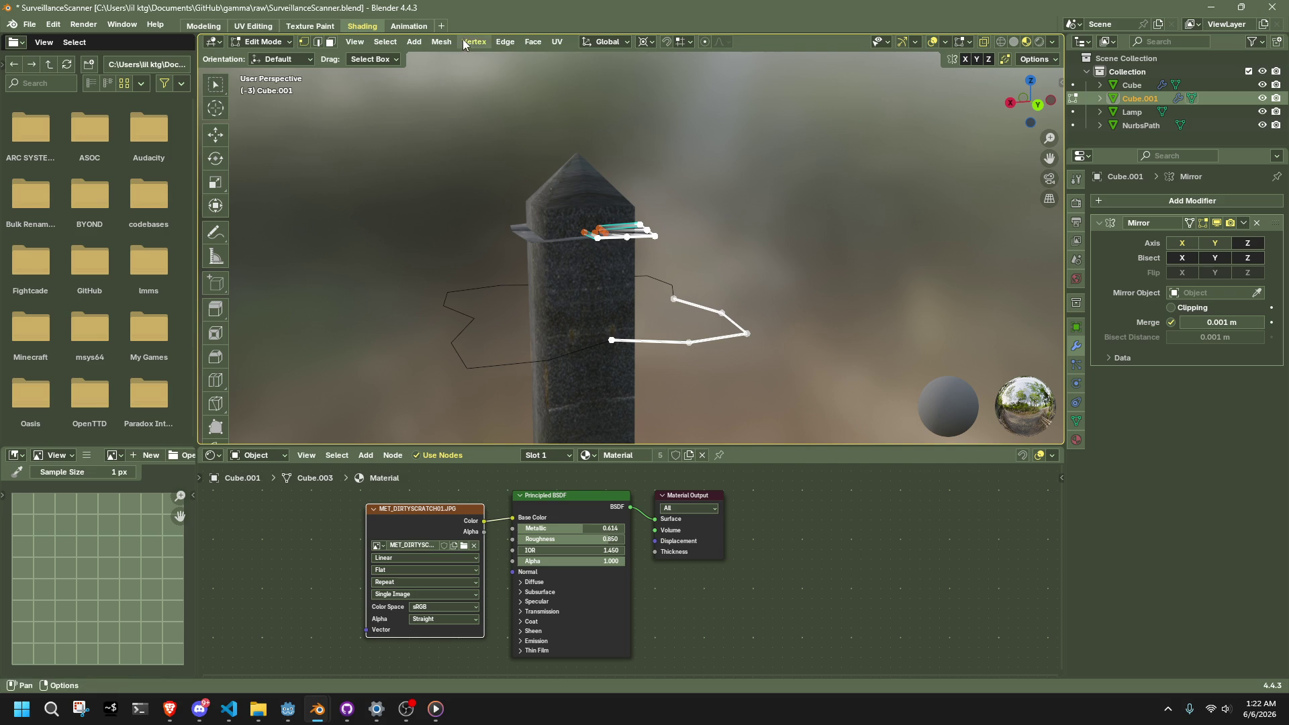
Step: Bridge the edge loops a third time with 2 cuts and profile factor 0.010
click(504, 41)
click(546, 97)
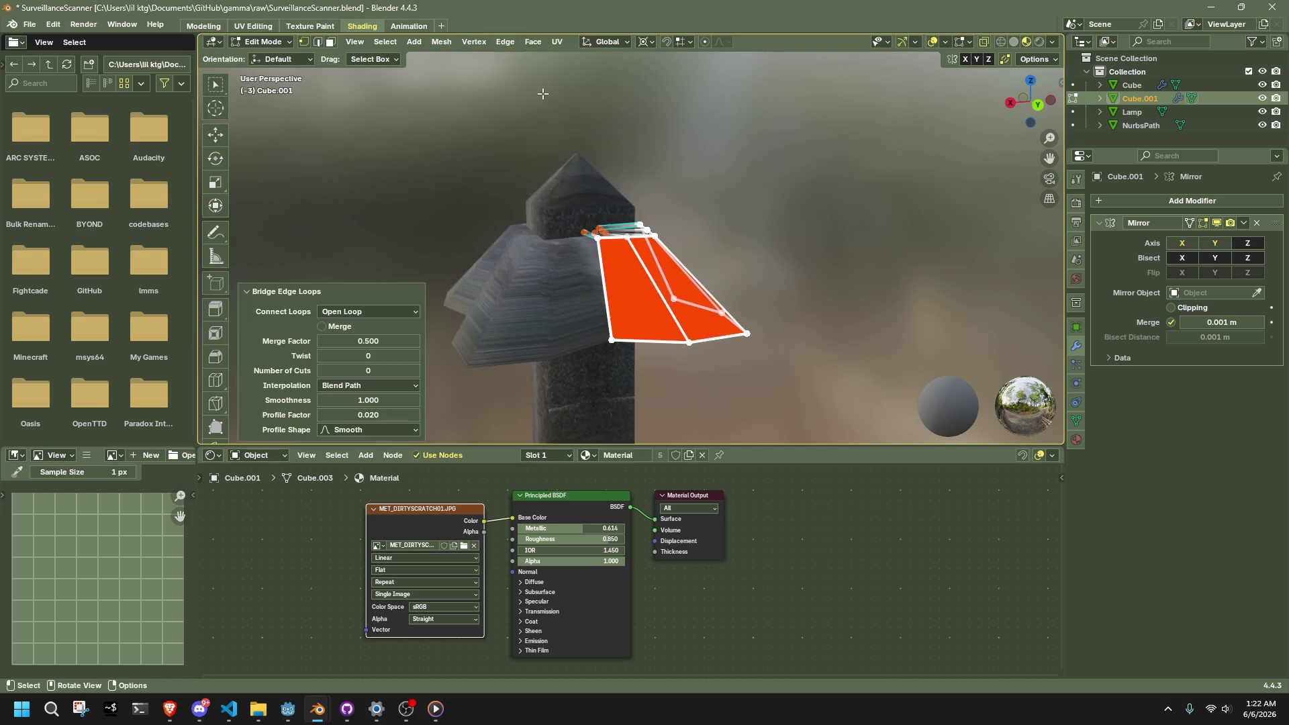
click(416, 371)
click(416, 371)
mouse_move(590, 275)
middle_down()
mouse_move(633, 277)
mouse_move(416, 215)
middle_up()
mouse_move(349, 415)
mouse_down()
mouse_move(335, 414)
mouse_move(358, 394)
mouse_up()
Step: Settle the bridge at 1 cut, Smooth profile, adjusted smoothness and profile factor reset to 0
mouse_move(772, 335)
middle_down()
mouse_move(849, 329)
mouse_move(947, 351)
mouse_move(918, 368)
mouse_move(672, 352)
middle_up()
click(322, 371)
mouse_move(860, 295)
middle_down()
mouse_move(819, 325)
mouse_move(926, 403)
mouse_move(931, 323)
middle_up()
drag(362, 404, 362, 404)
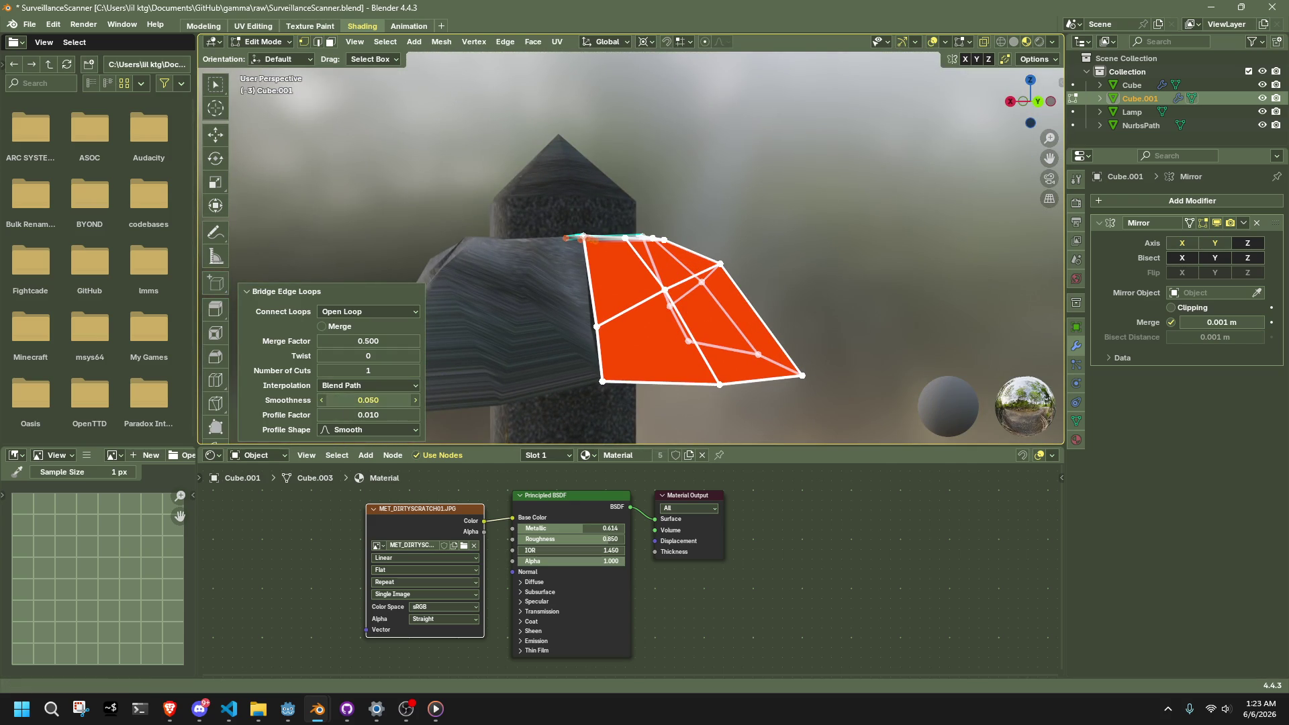
right_click(369, 415)
click(372, 418)
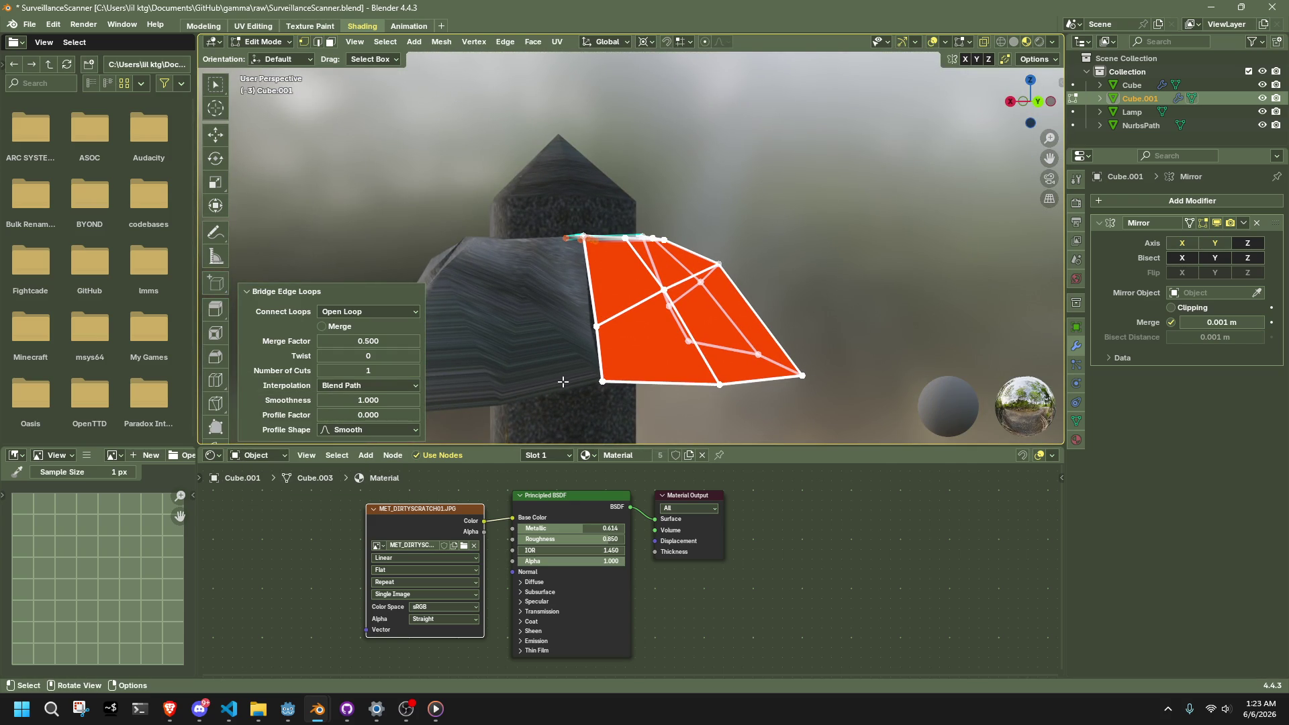
scroll(563, 381, up, 2)
middle_drag(563, 380, 529, 369)
scroll(530, 368, down, 3)
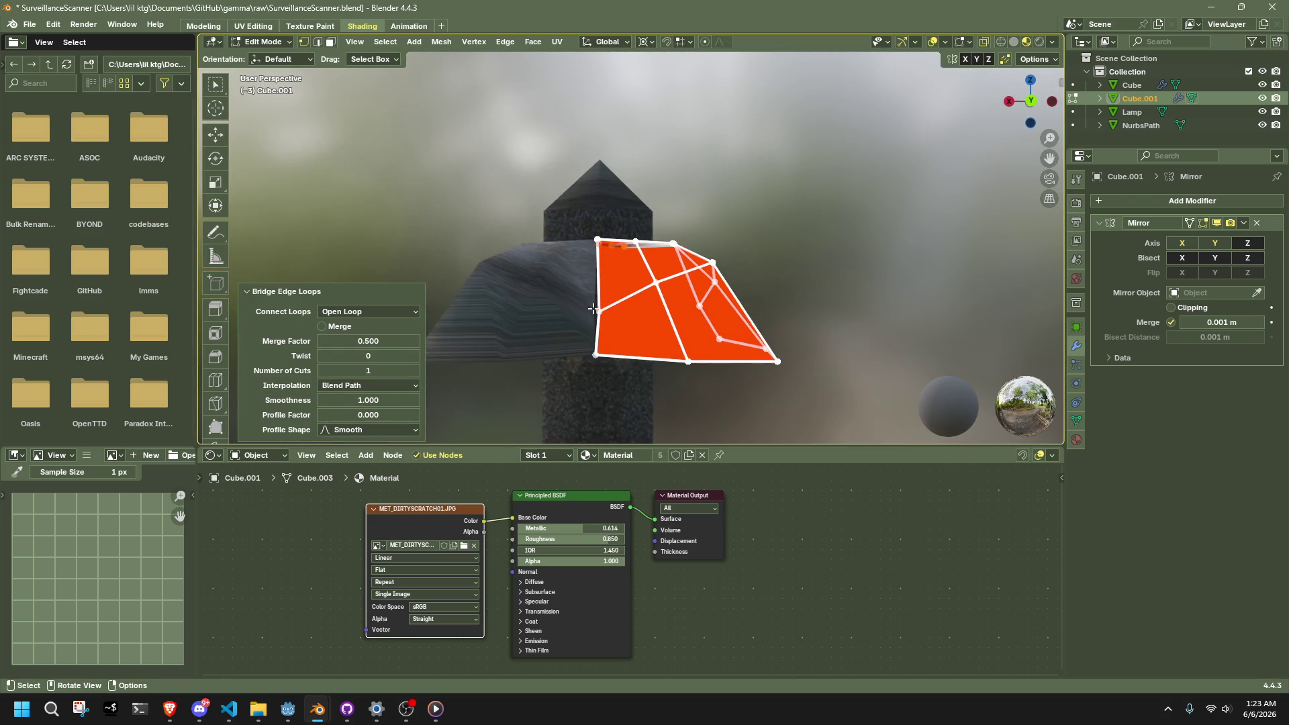
Step: Snap the cursor to the inner corner vertex and flatten the seam vertices along X to 0
click(607, 316)
key(shift+s)
click(705, 306)
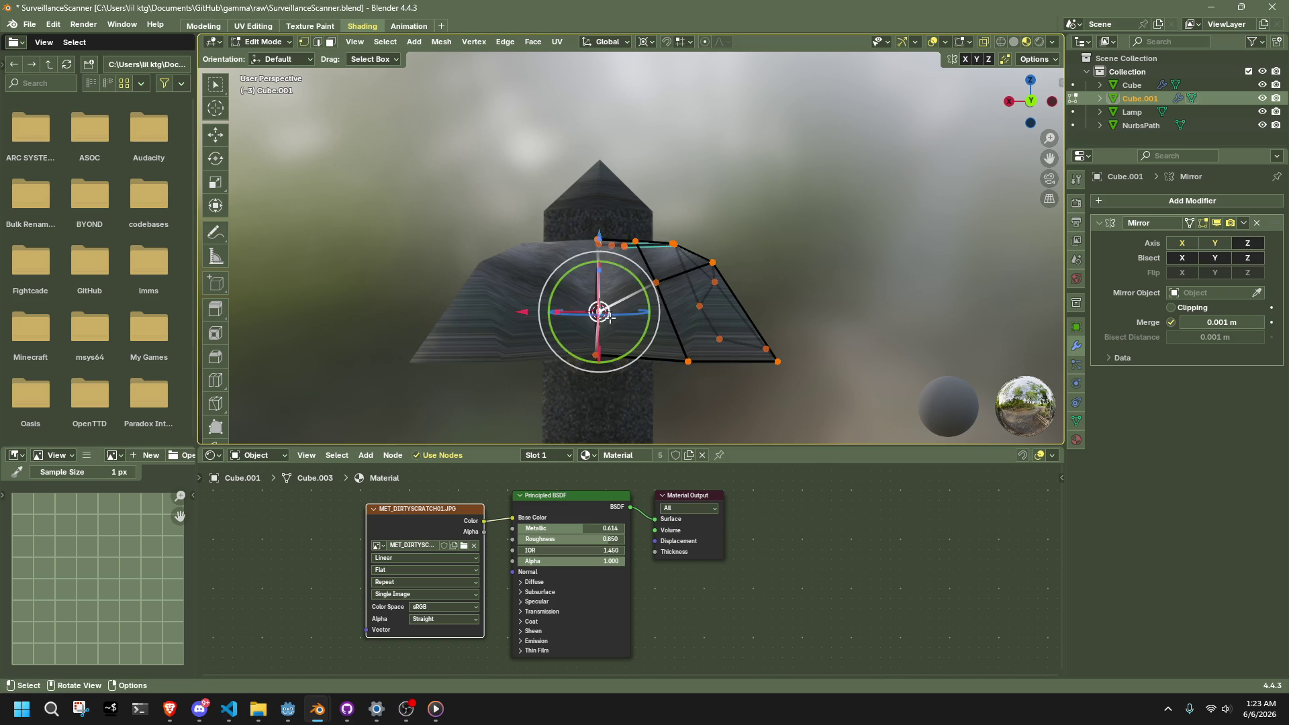
key(s)
key(x)
key(0)
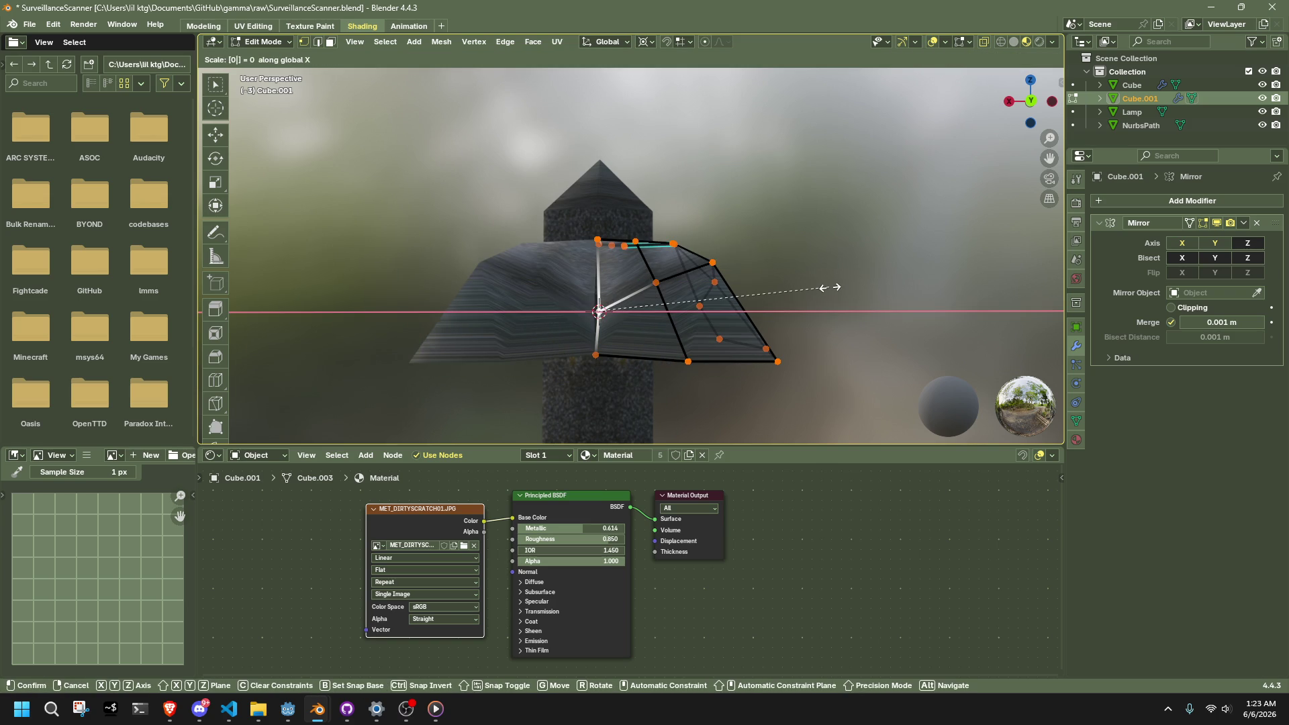
key(Return)
key(s)
key(x)
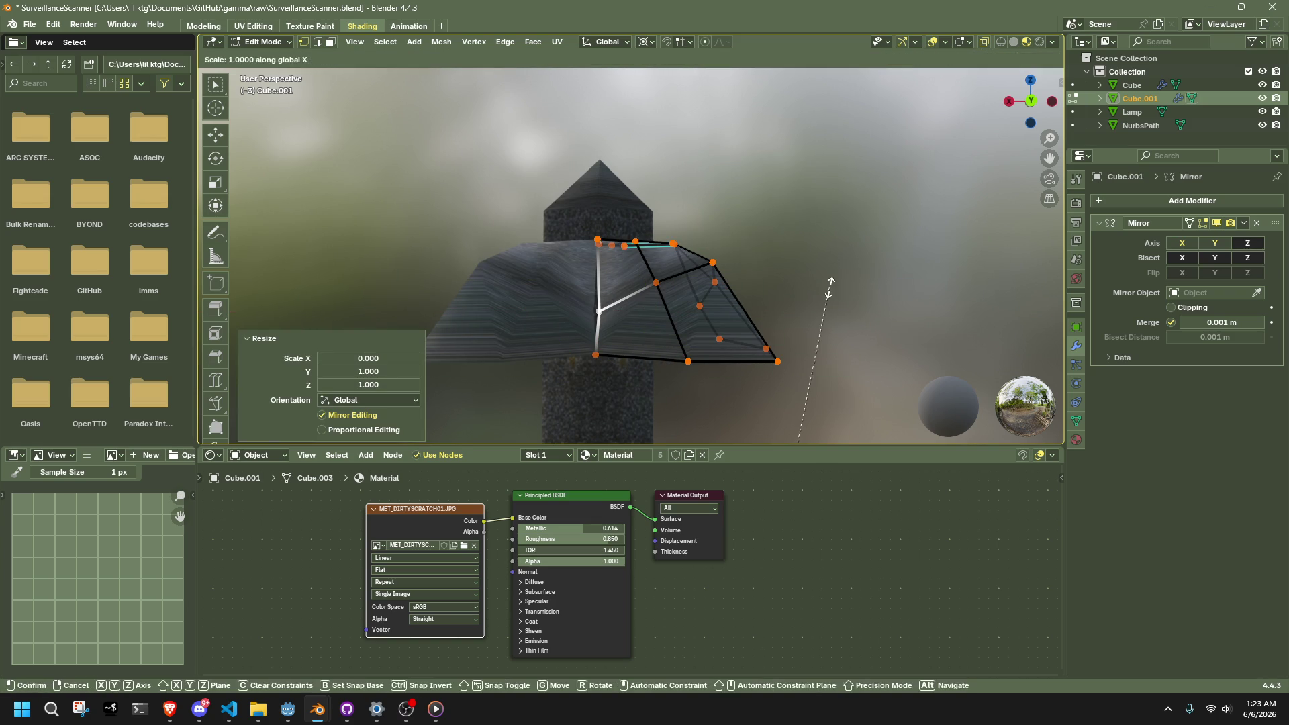
right_click(830, 287)
Step: Flatten the other seam vertices along the Y axis and clear the selection
middle_drag(814, 288, 751, 316)
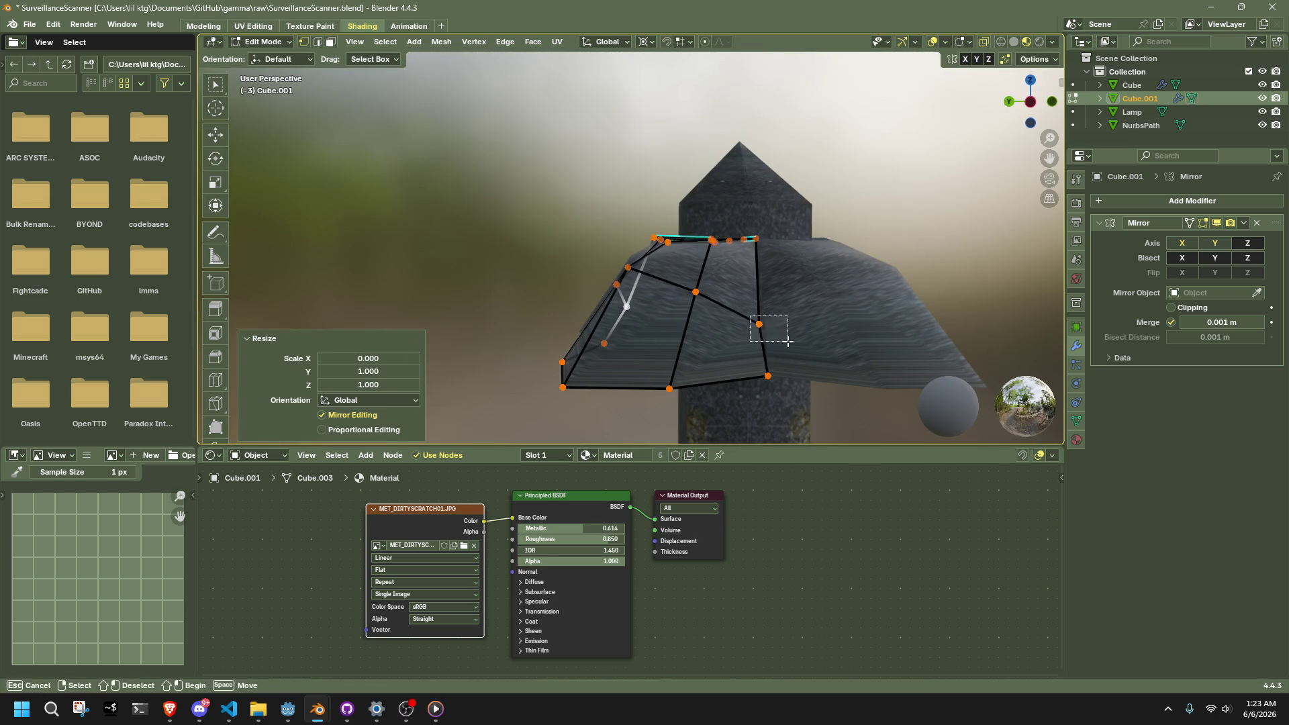
key(s)
key(y)
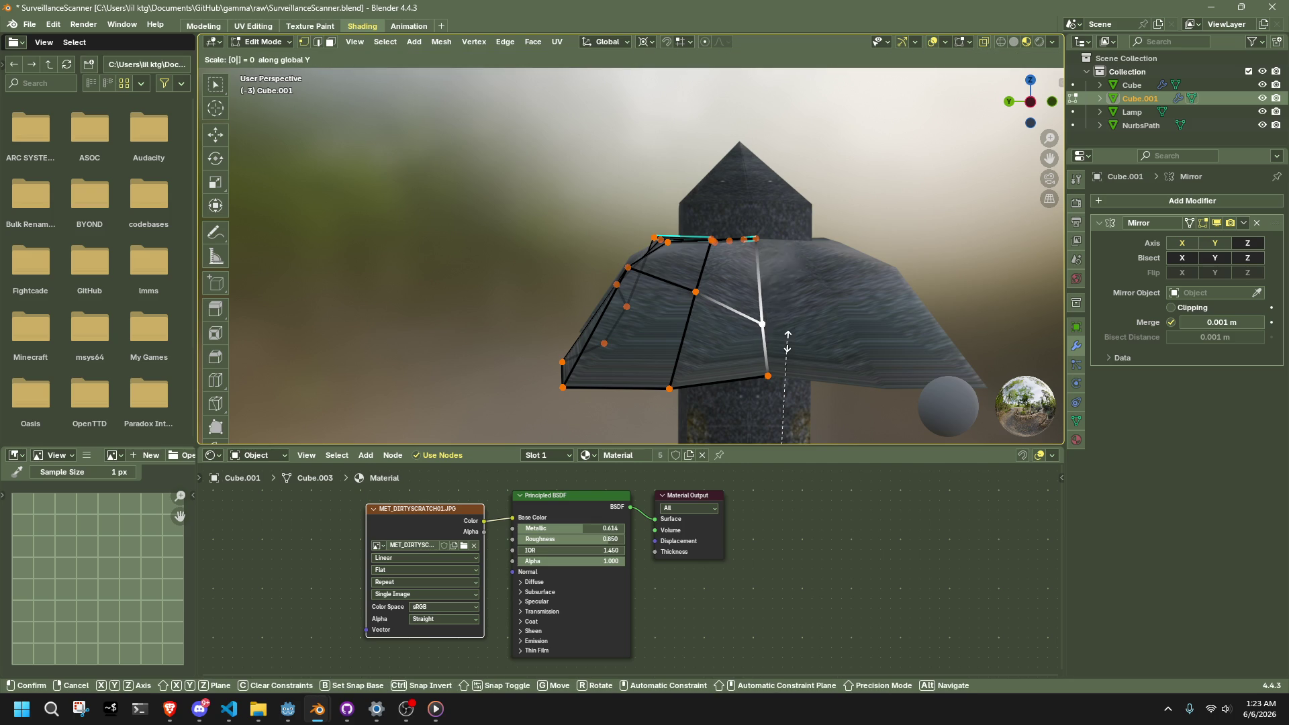
click(787, 340)
click(872, 342)
Step: Leave Edit Mode, box-select the whole wing panel, and re-enter Edit Mode
key(Tab)
key(Tab)
mouse_move(626, 347)
middle_down()
mouse_move(863, 351)
mouse_move(843, 328)
mouse_move(701, 334)
mouse_move(929, 173)
mouse_move(820, 296)
mouse_move(684, 335)
mouse_move(678, 253)
middle_up()
scroll(682, 253, up, 3)
drag(745, 260, 594, 113)
Step: Inspect the lantern body mesh, selecting its long front face in face mode
key(Tab)
click(617, 240)
key(Tab)
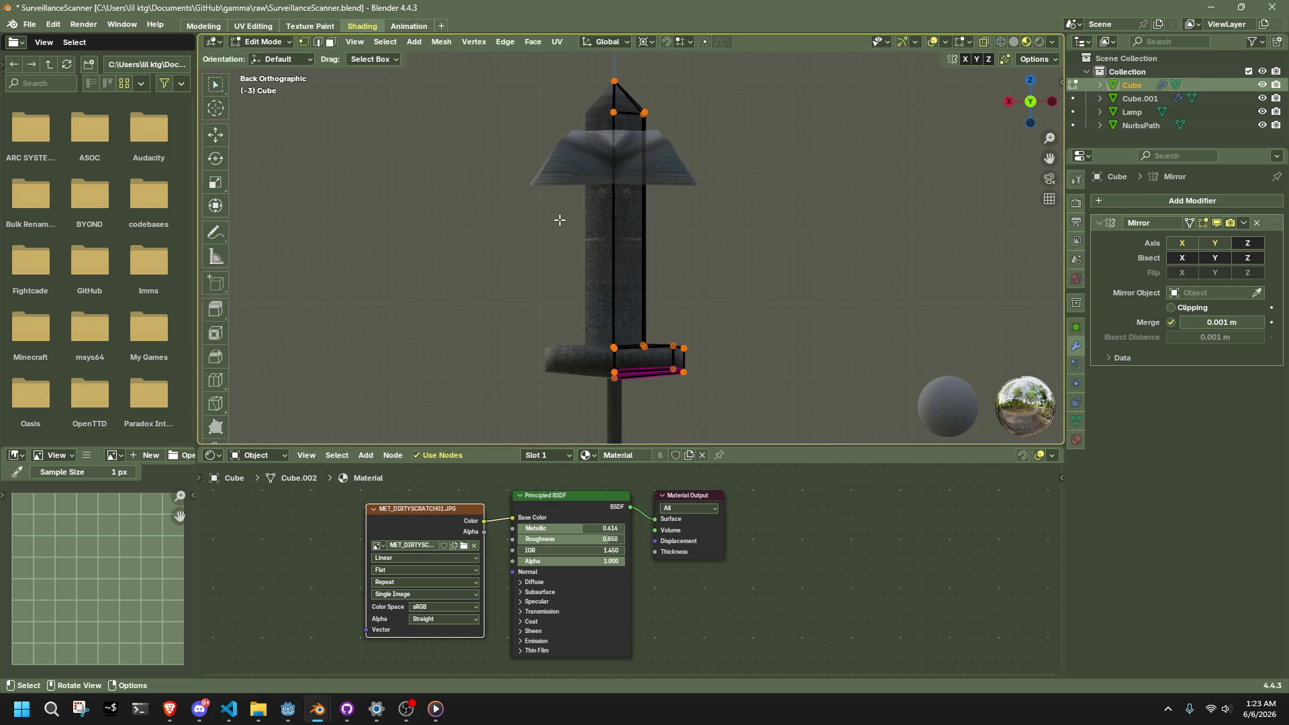
key(3)
click(631, 235)
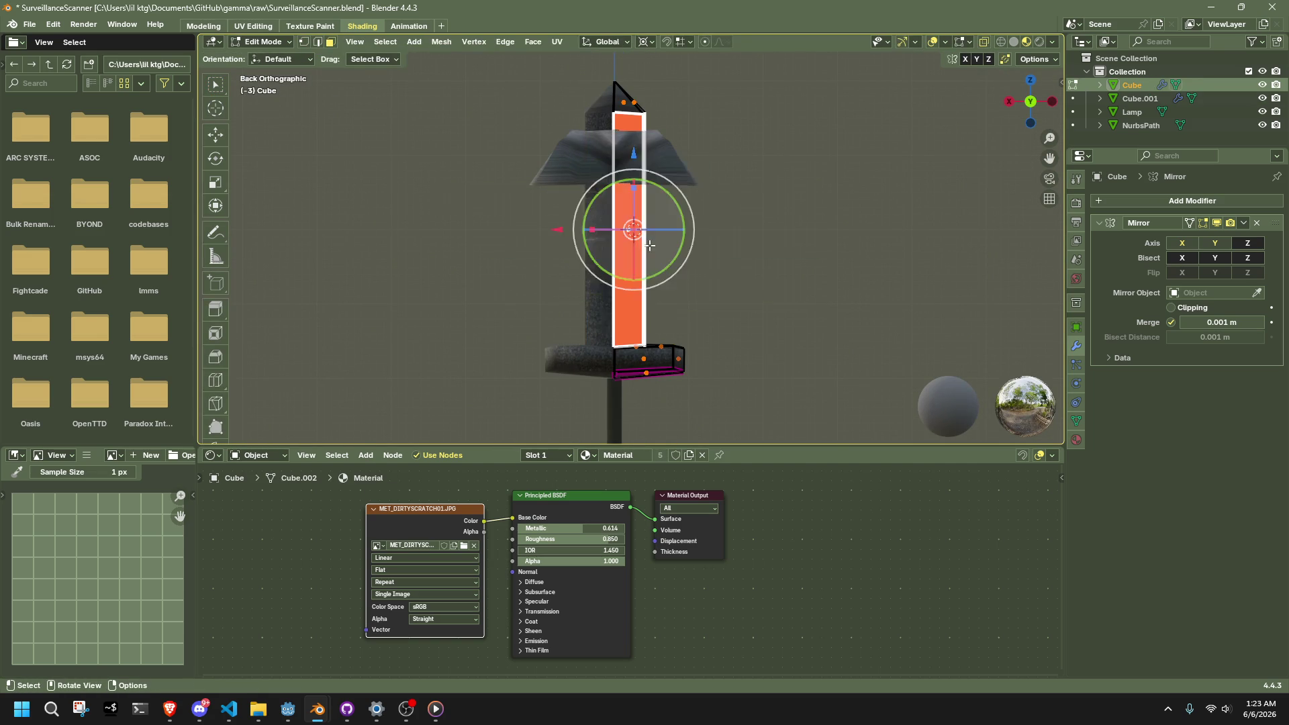
key(Tab)
click(724, 274)
click(633, 230)
key(Tab)
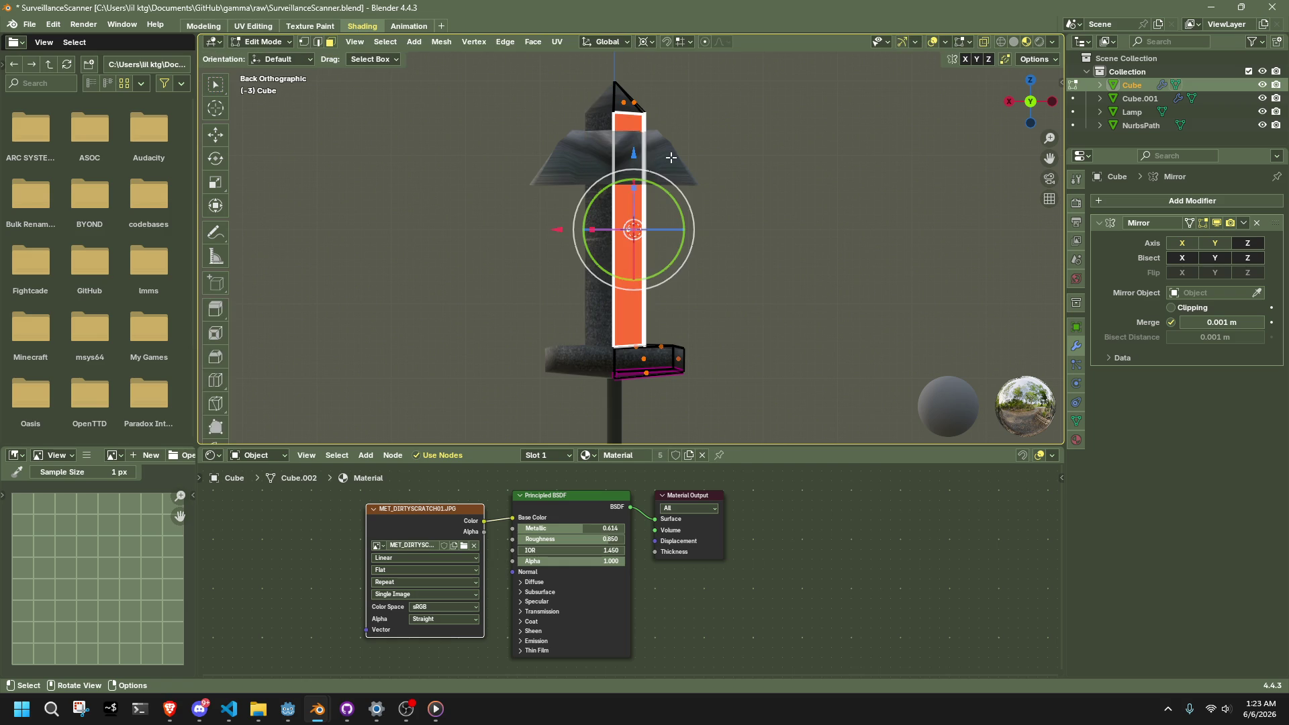
key(Tab)
Step: Select the wing panel and set its origin to the 3D cursor
click(671, 157)
key(Tab)
key(a)
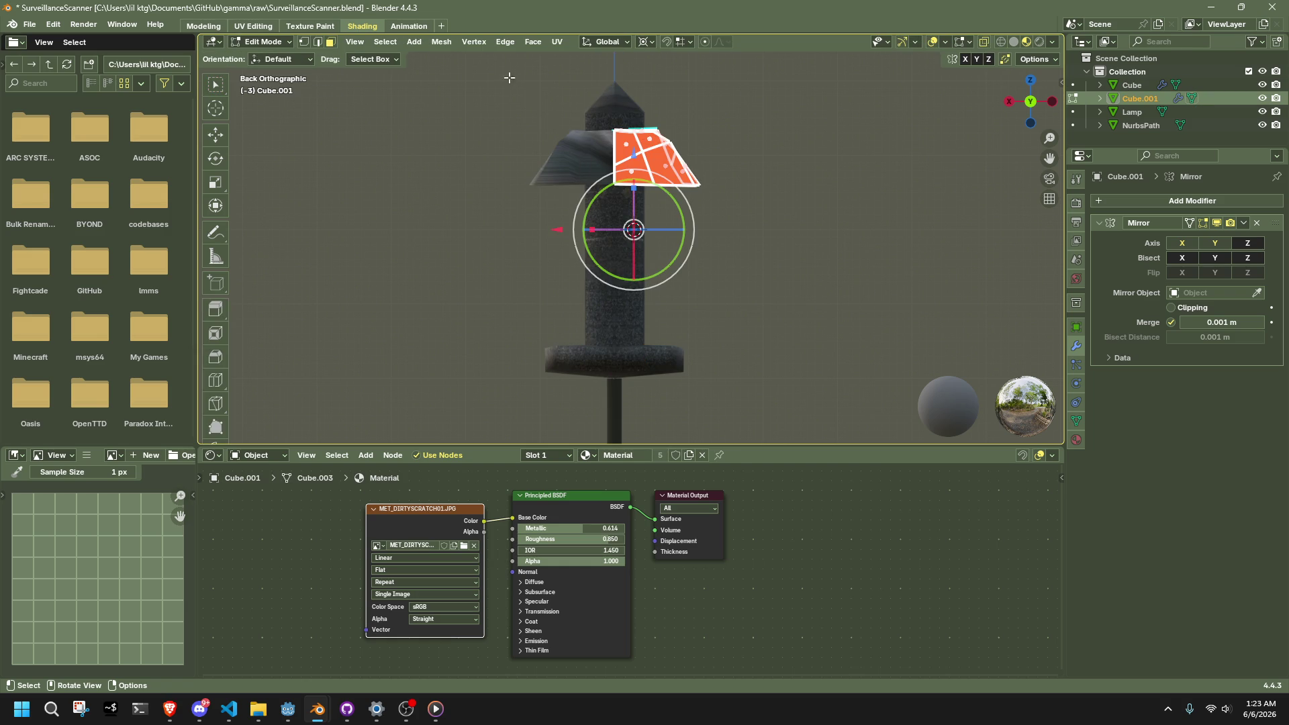
key(Tab)
click(409, 42)
mouse_move(510, 71)
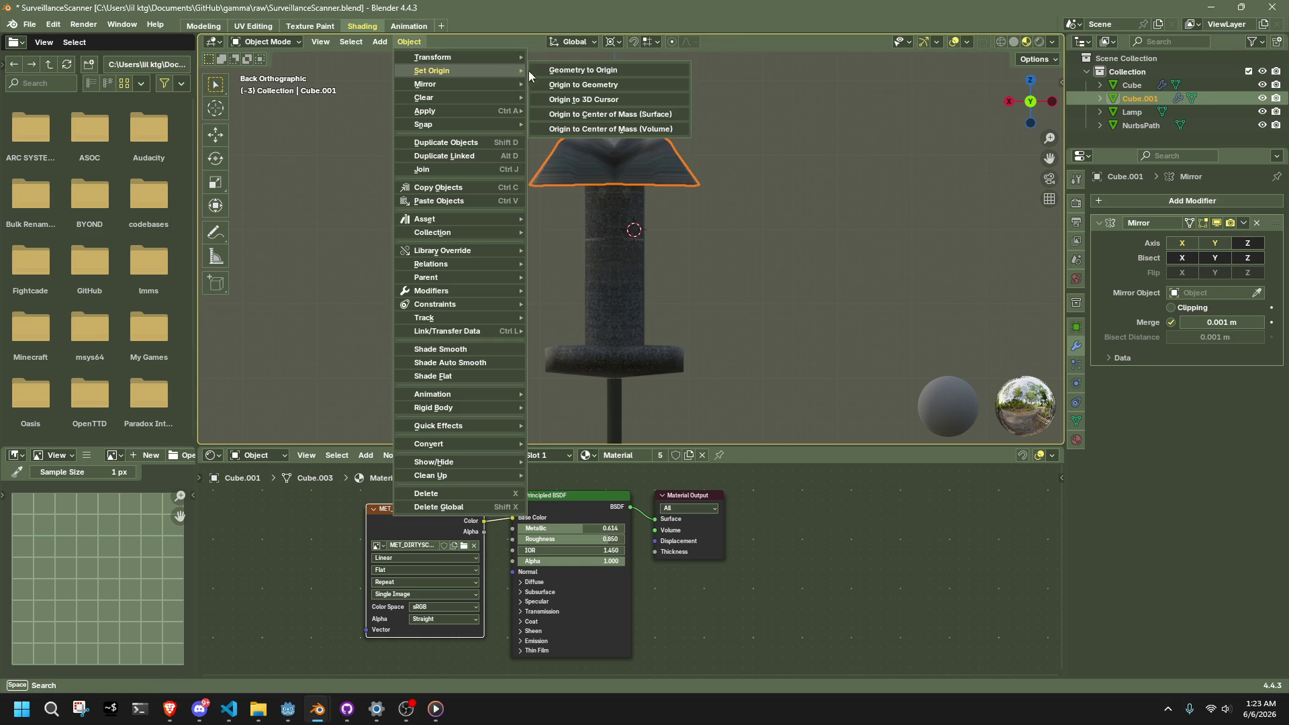
click(578, 99)
Step: Symmetrize the wing mesh from +Z to -Z to create the lower fin
key(Tab)
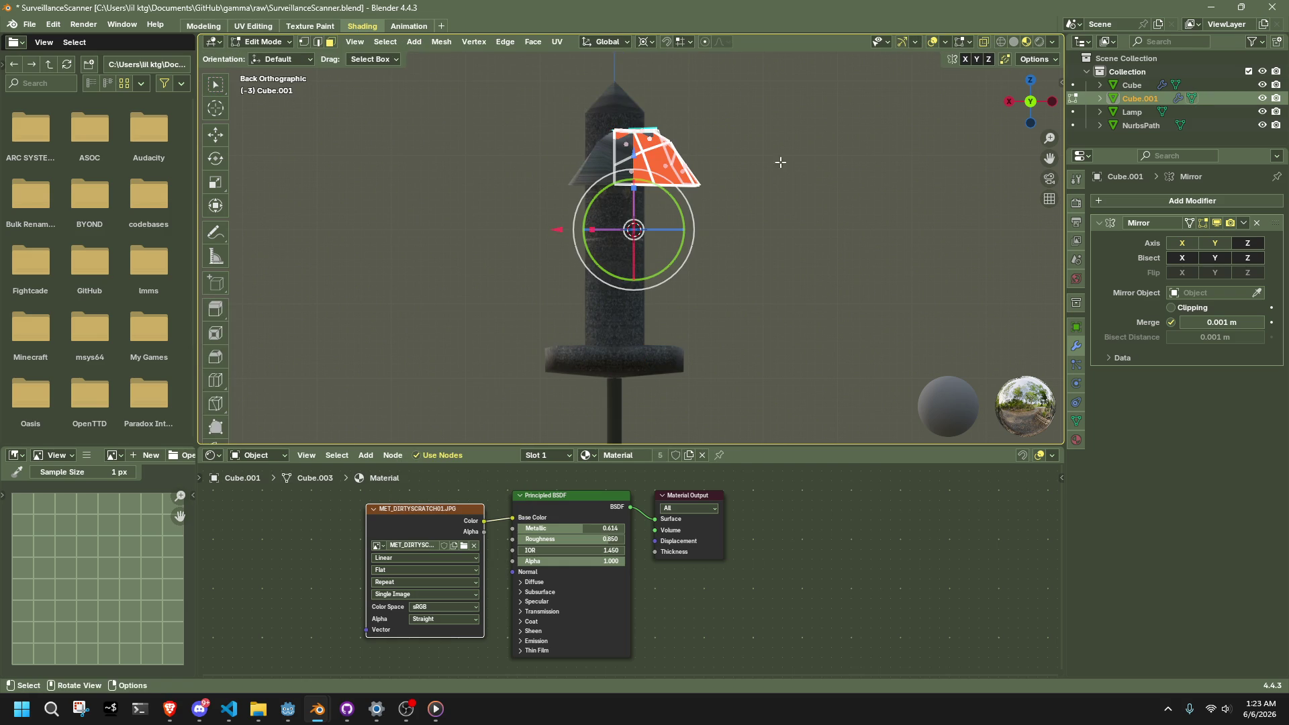
click(447, 43)
click(488, 254)
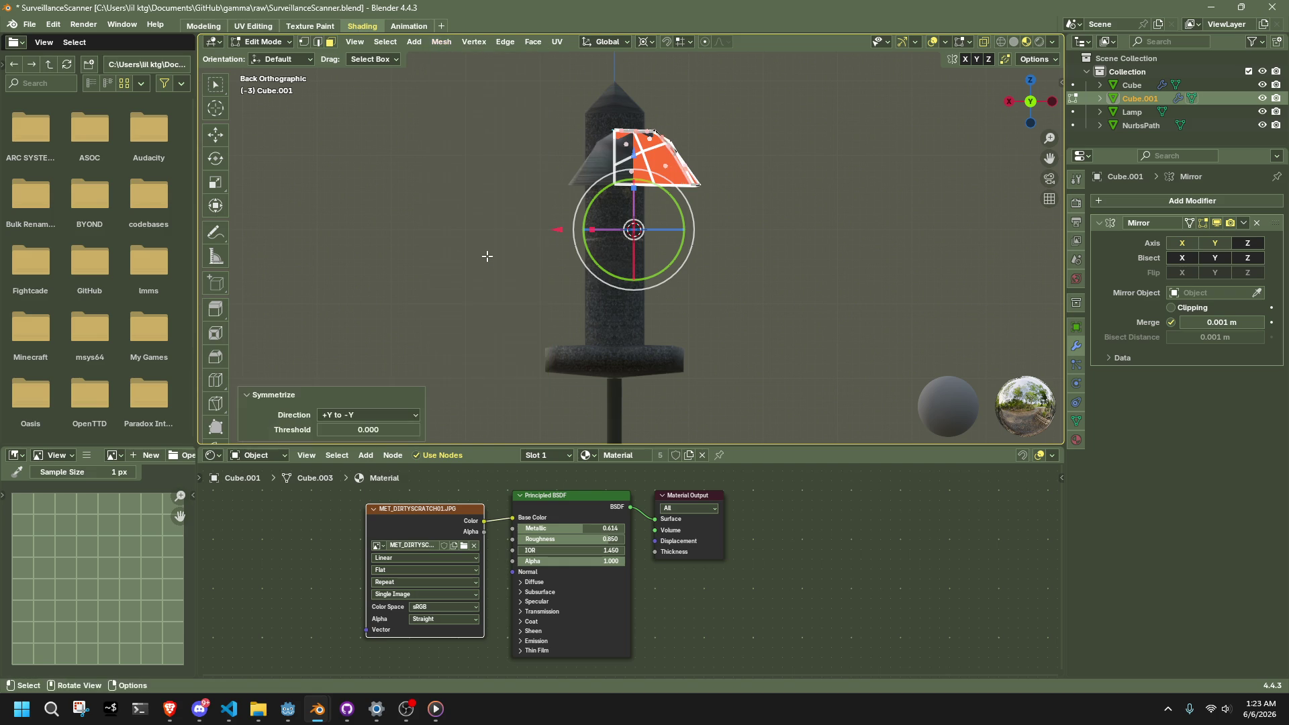
click(371, 414)
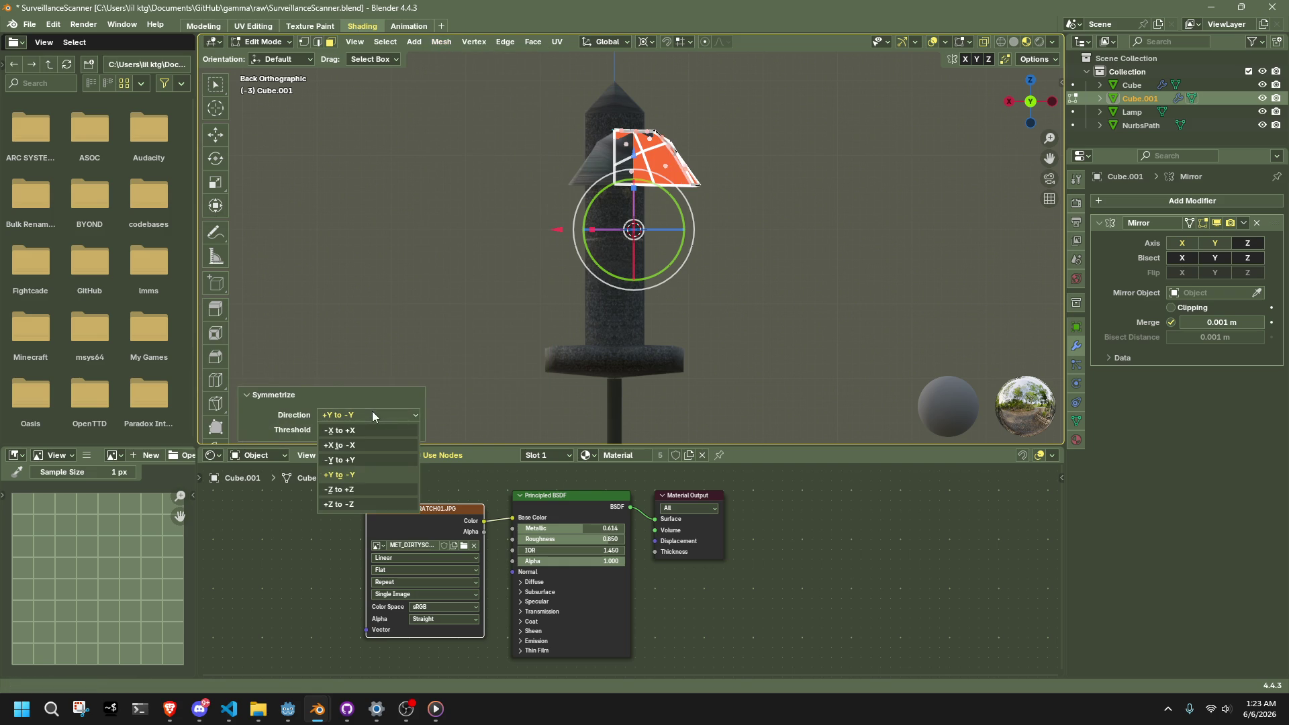
click(377, 500)
click(452, 227)
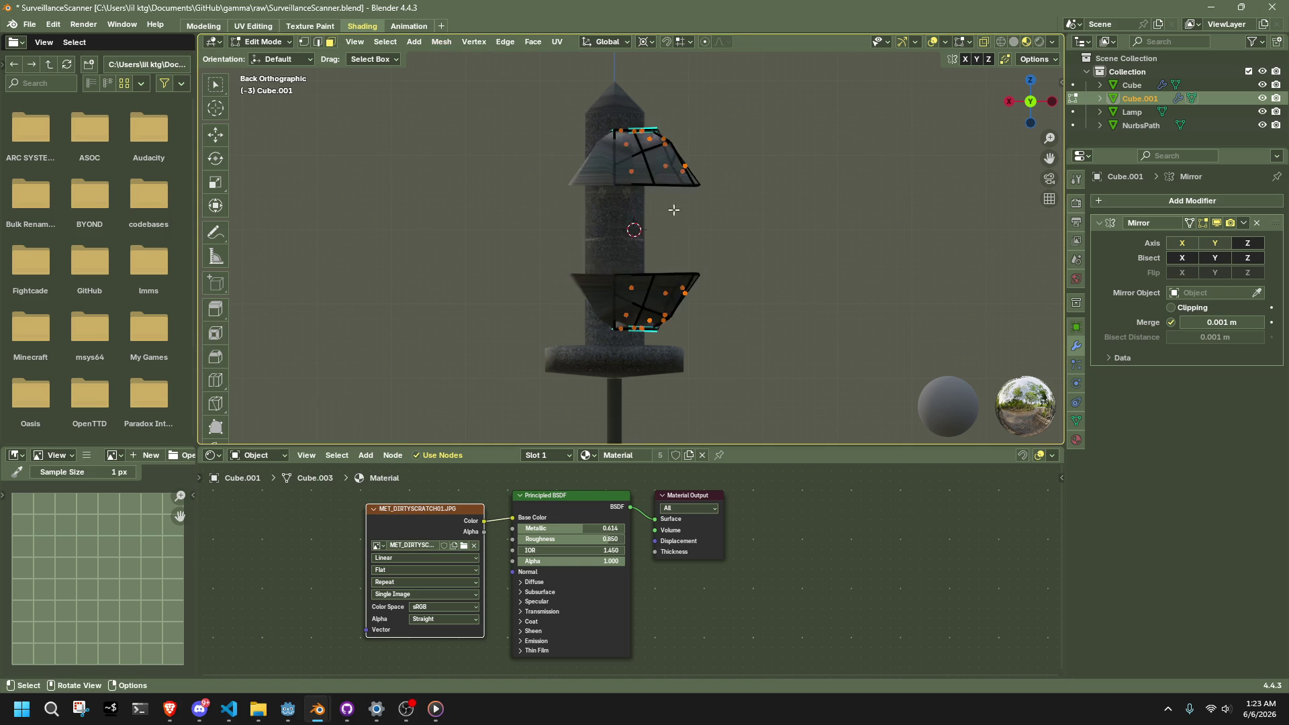
key(Tab)
Step: Apply all transforms to the wing object, then deselect it
key(ctrl+a)
click(676, 159)
click(746, 199)
mouse_move(746, 199)
middle_down()
mouse_move(815, 246)
mouse_move(1033, 187)
mouse_move(946, 164)
middle_up()
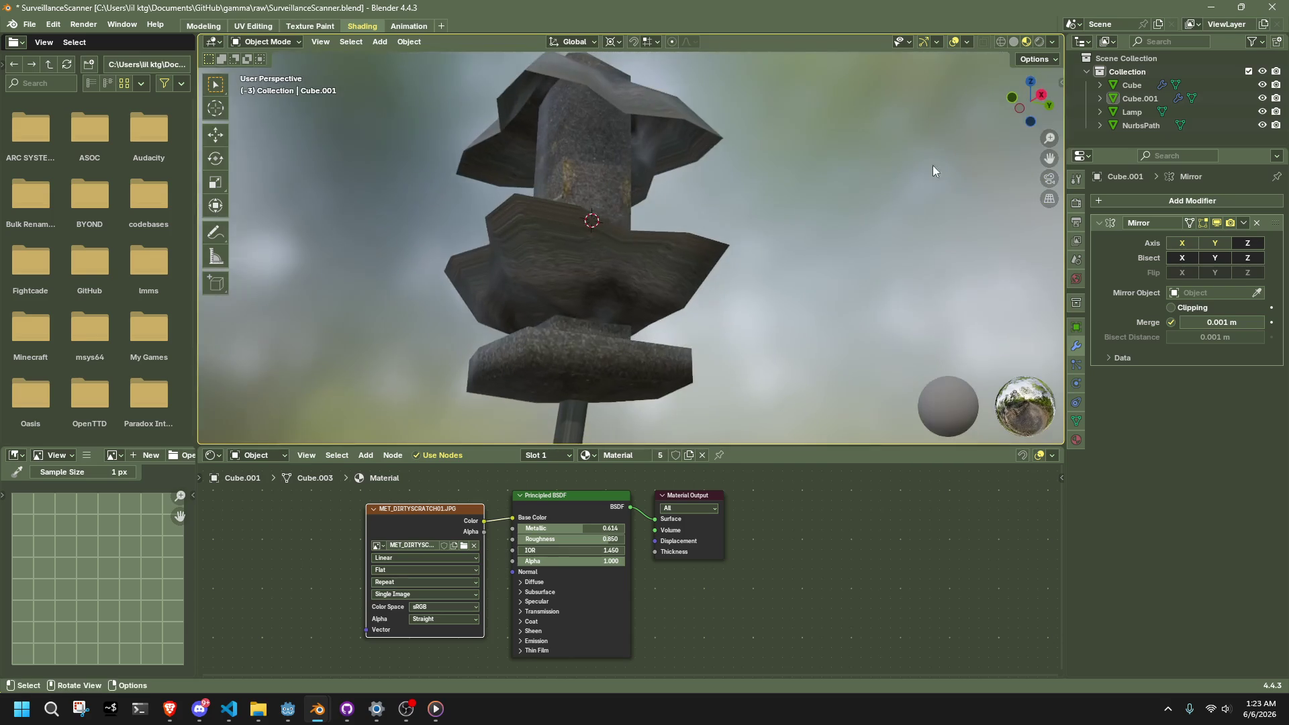
Step: In Right view, box-select the lower fin and move it down along Z
click(705, 255)
key(Tab)
click(1041, 95)
mouse_move(786, 369)
mouse_down()
mouse_move(518, 280)
mouse_move(518, 235)
mouse_up()
drag(647, 383, 550, 336)
drag(763, 397, 489, 267)
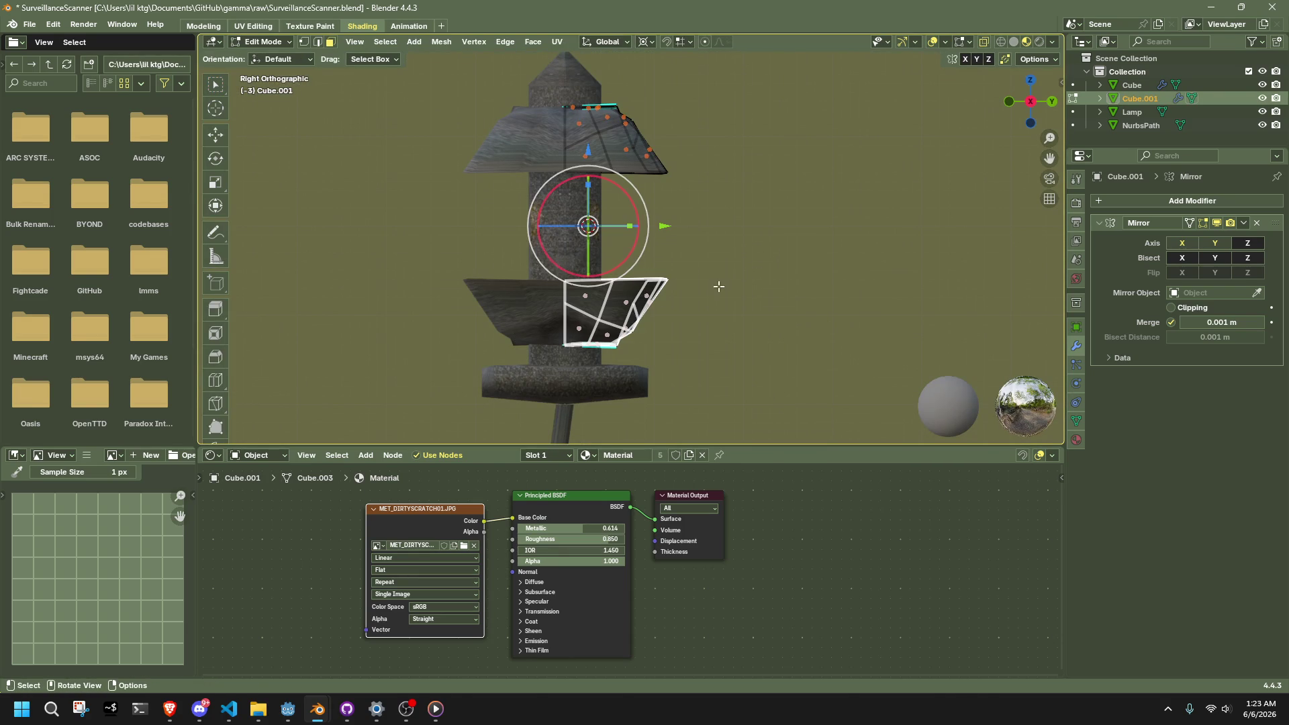
key(g)
key(z)
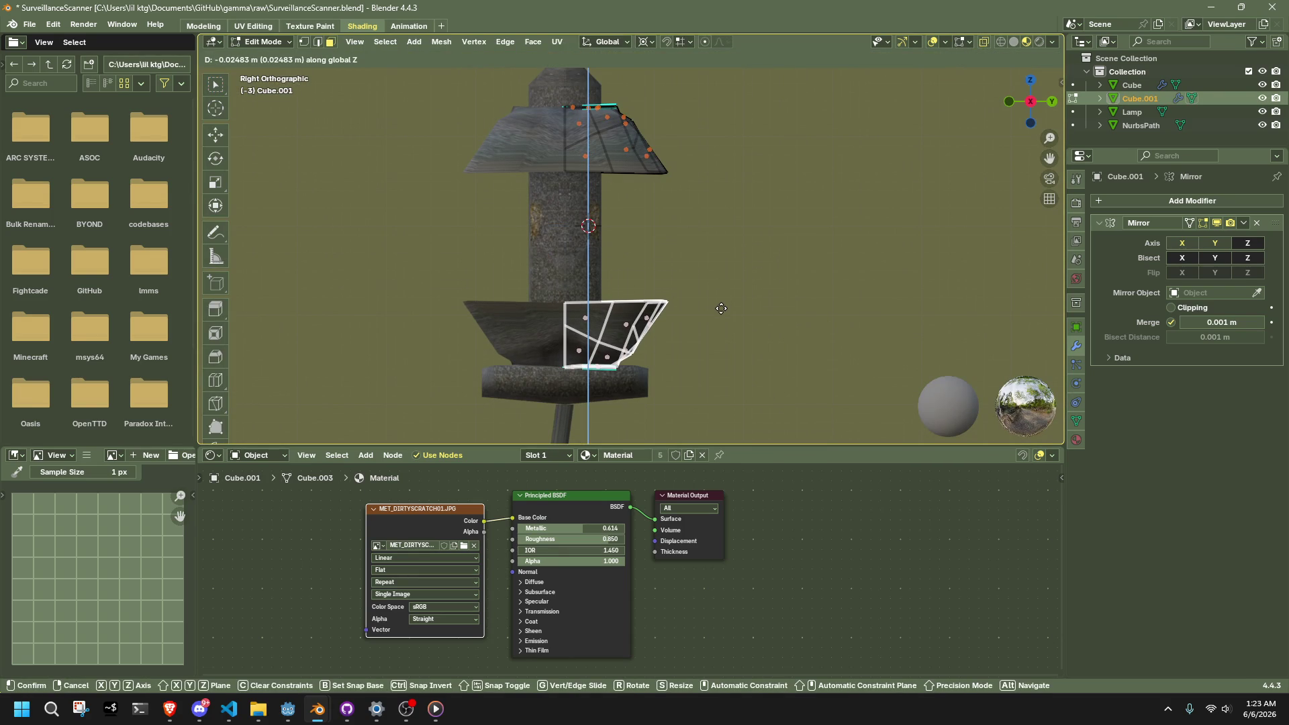
click(721, 308)
key(Tab)
mouse_move(731, 292)
middle_down()
mouse_move(771, 293)
mouse_move(727, 364)
mouse_move(646, 332)
mouse_move(618, 290)
mouse_move(680, 278)
mouse_move(711, 294)
mouse_move(658, 328)
middle_up()
Step: Scale the lower fin smaller horizontally, keeping its height with Shift+Z
key(Tab)
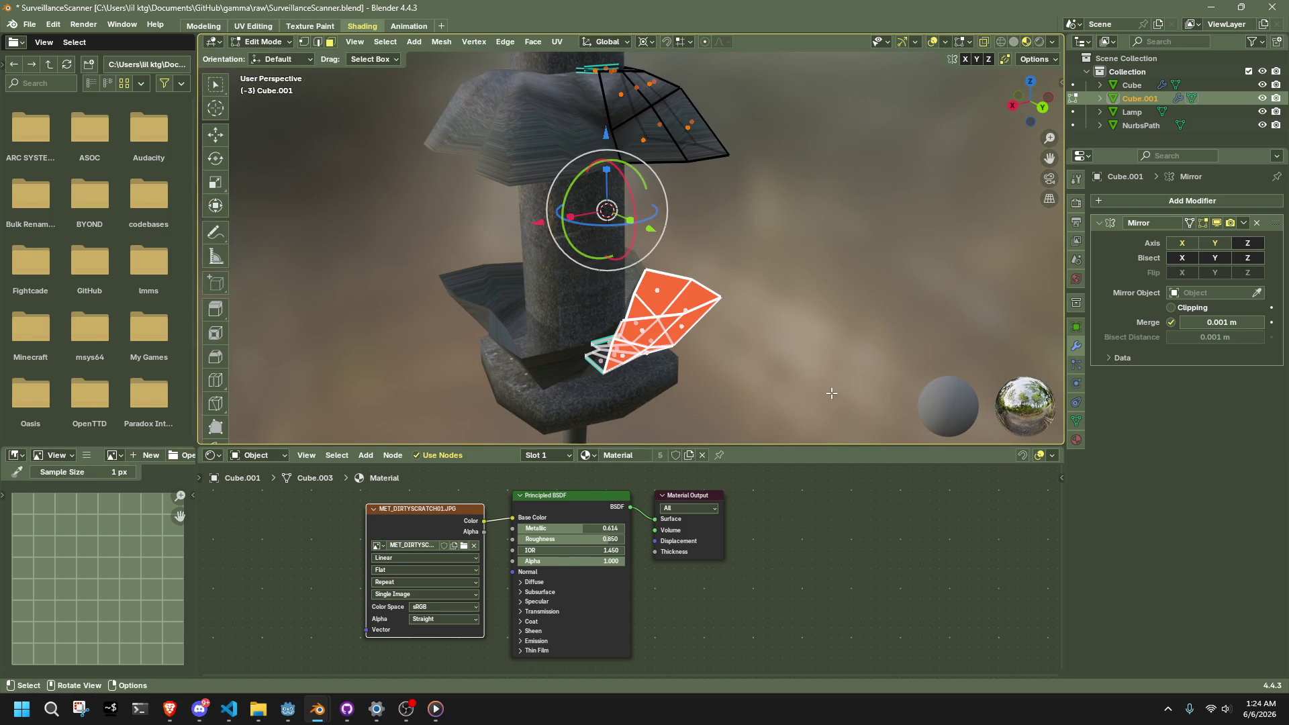
key(s)
key(shift+z)
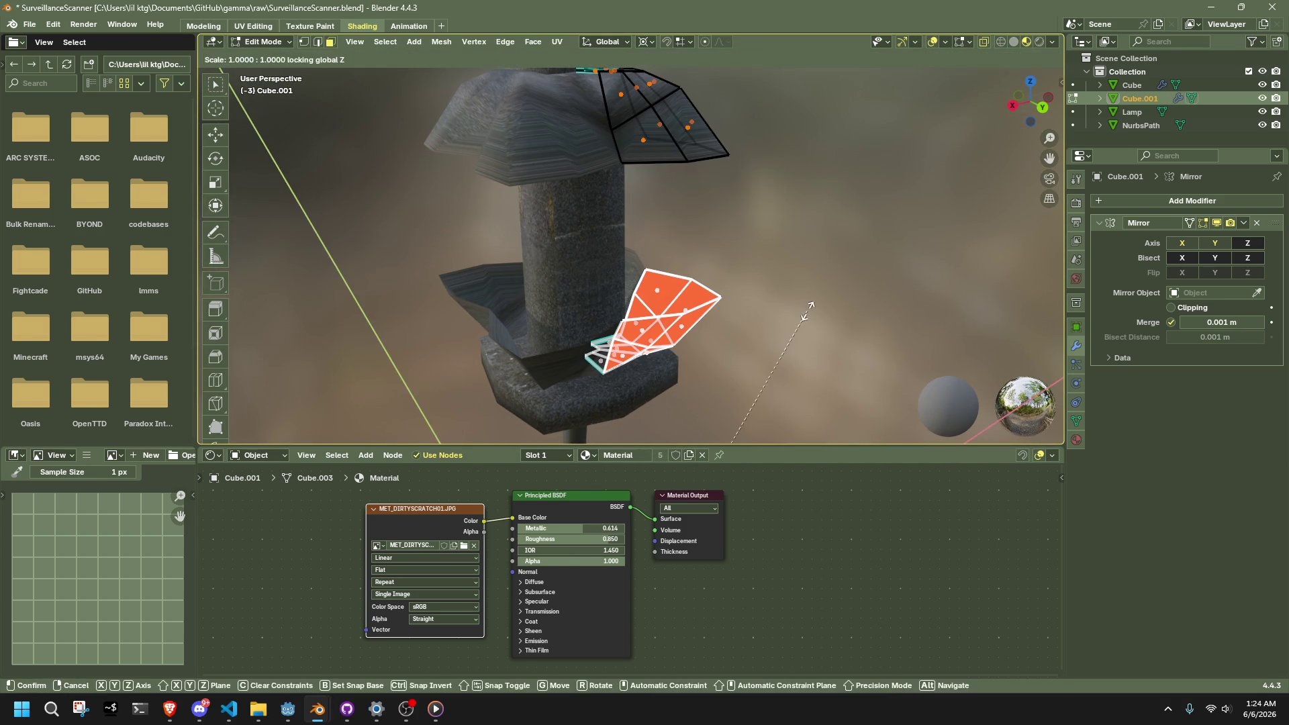
click(625, 315)
alt+click(671, 228)
Step: Bridge the lower fin's top edge loop to the upper fin's bottom loop
alt+click(646, 167)
alt+shift+click(645, 167)
click(504, 42)
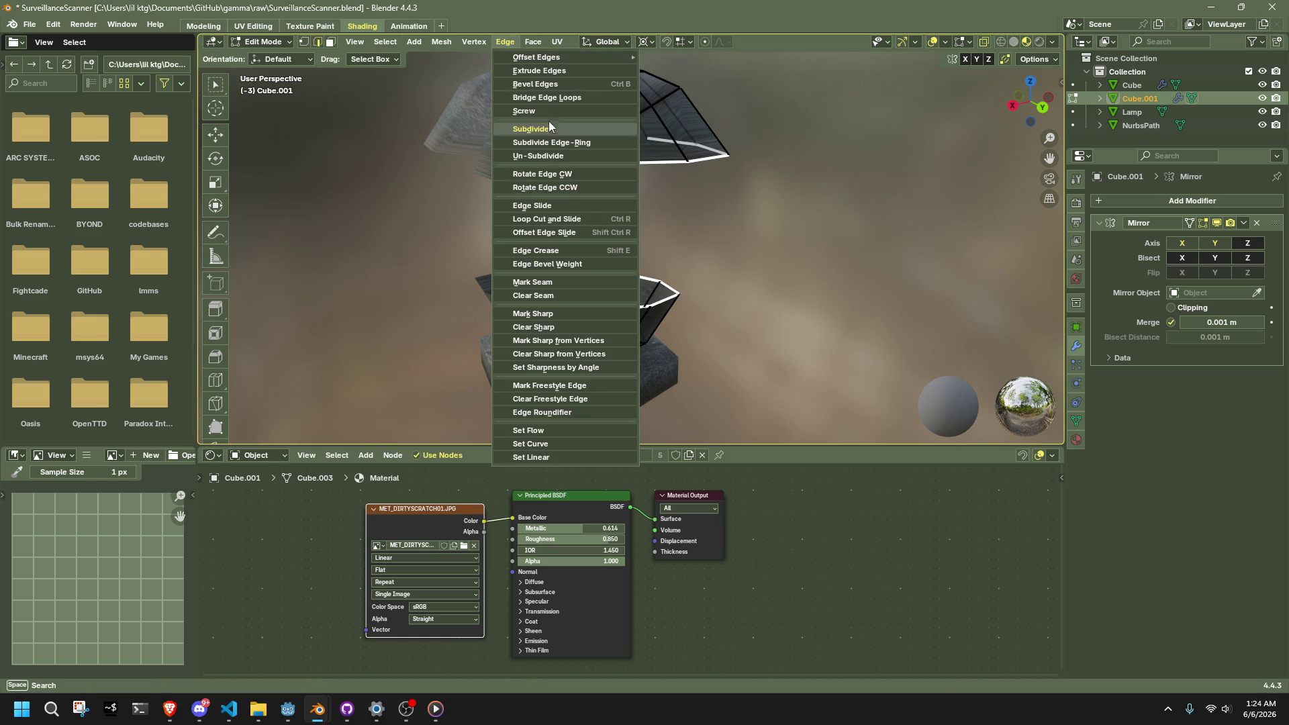
click(546, 97)
middle_drag(510, 268, 376, 413)
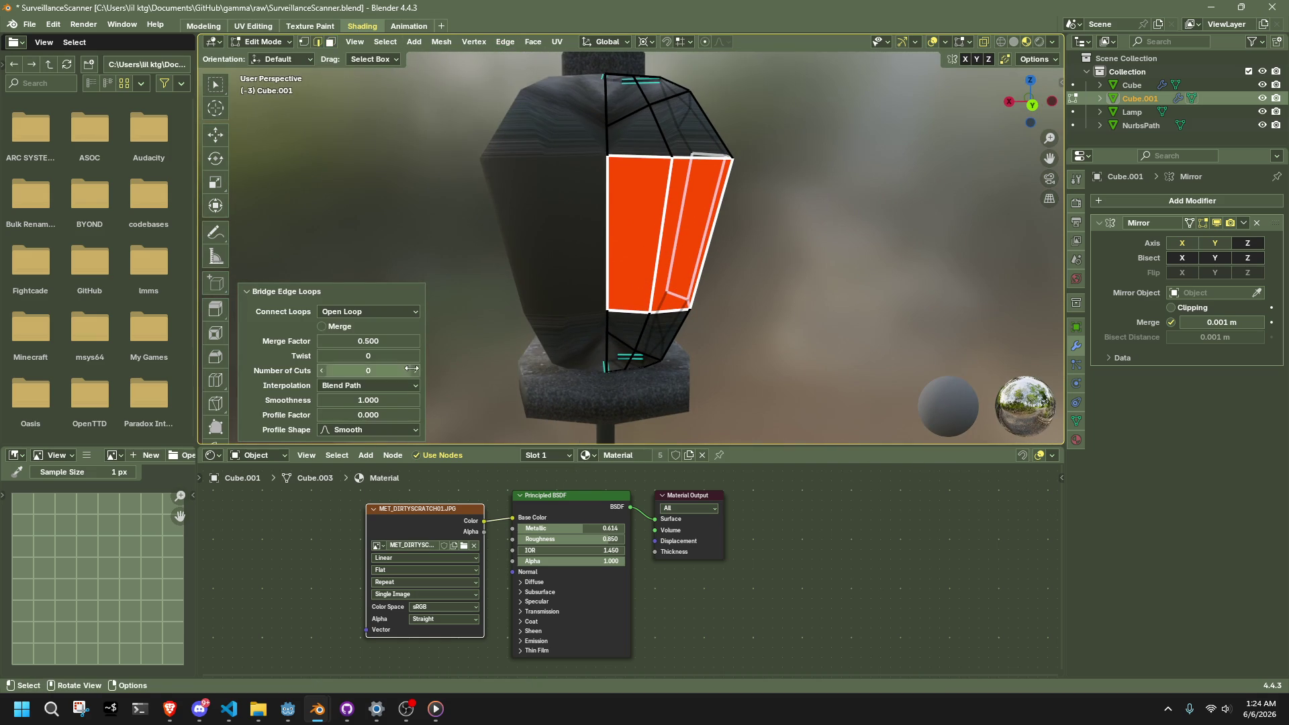
click(835, 318)
mouse_move(806, 336)
middle_down()
mouse_move(484, 312)
mouse_move(578, 343)
mouse_move(776, 328)
mouse_move(919, 288)
mouse_move(861, 216)
mouse_move(688, 261)
mouse_move(609, 319)
mouse_move(518, 360)
mouse_move(492, 365)
mouse_move(443, 319)
mouse_move(731, 201)
middle_up()
key(Tab)
click(484, 312)
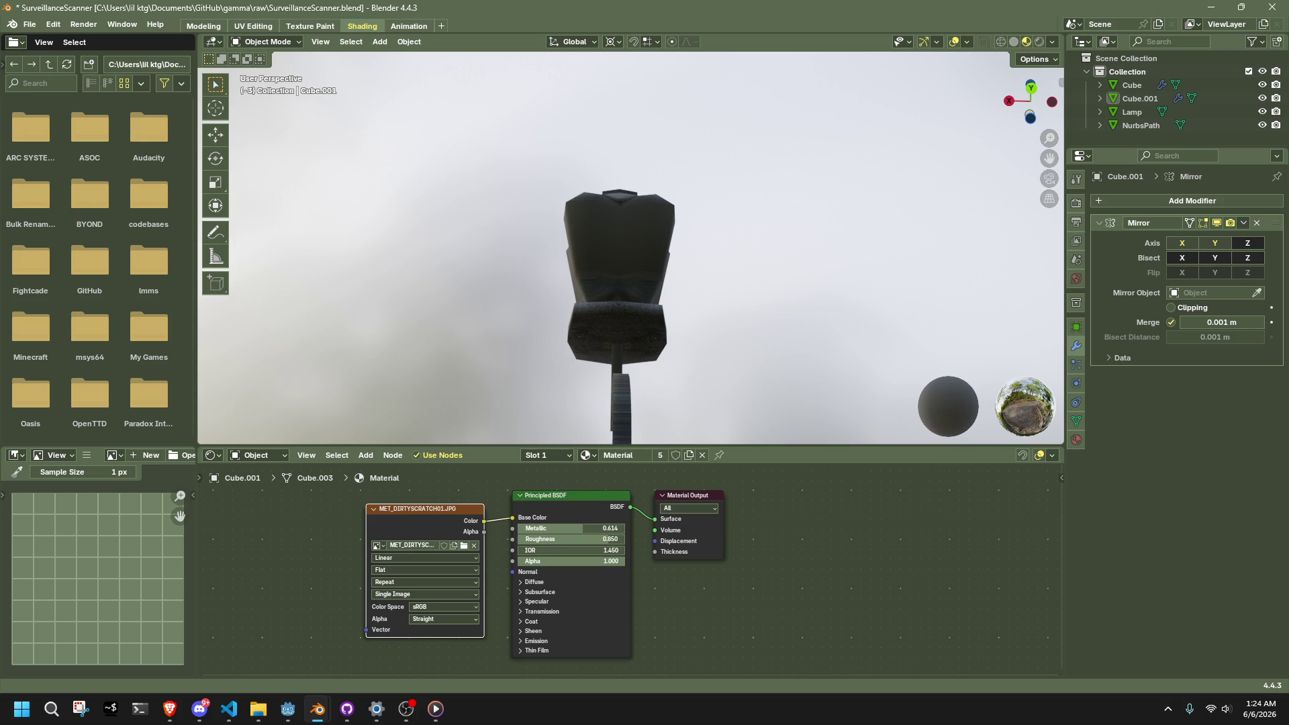
key(alt+Tab)
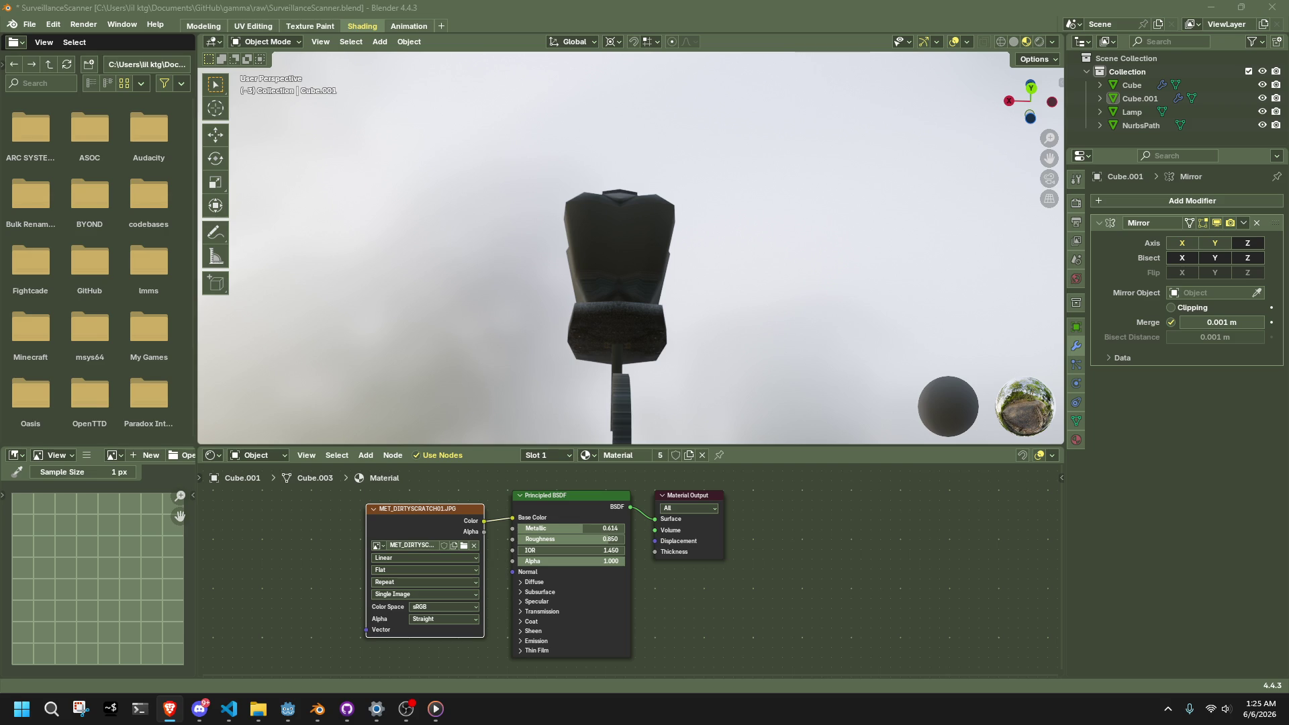
mouse_move(730, 327)
middle_down()
mouse_move(708, 322)
mouse_move(696, 389)
mouse_move(564, 384)
mouse_move(577, 386)
middle_up()
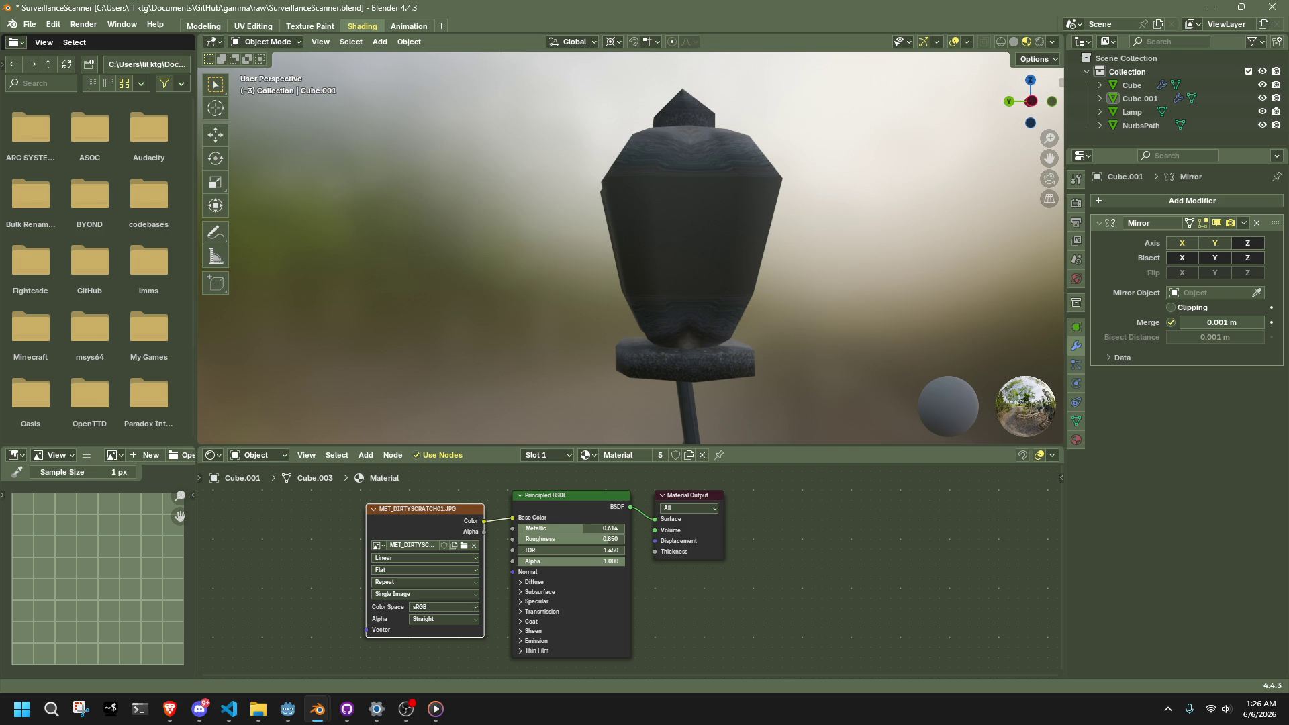
key(alt+Tab)
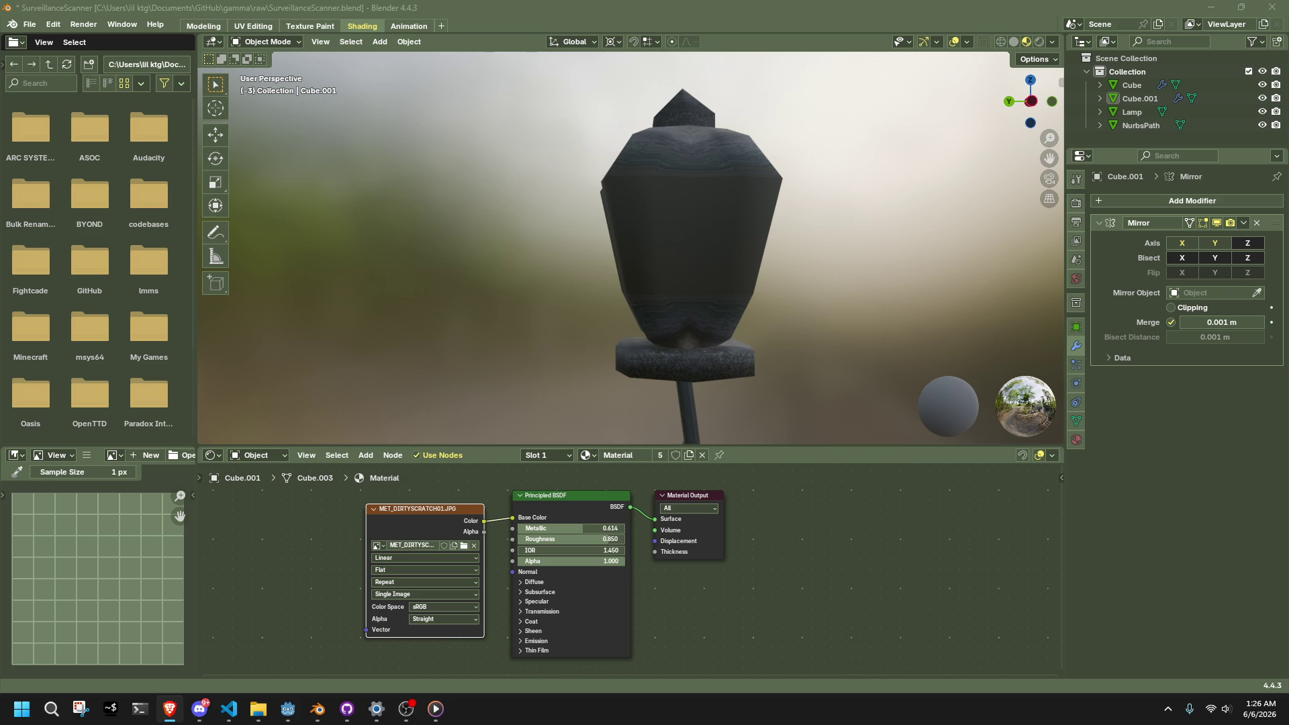
mouse_move(803, 349)
middle_down()
mouse_move(680, 315)
mouse_move(956, 343)
mouse_move(732, 288)
mouse_move(704, 348)
mouse_move(865, 437)
mouse_move(742, 421)
mouse_move(667, 376)
mouse_move(697, 253)
mouse_move(768, 264)
middle_up()
click(704, 347)
key(Tab)
Step: Move the selected body face vertically along Z
key(g)
key(z)
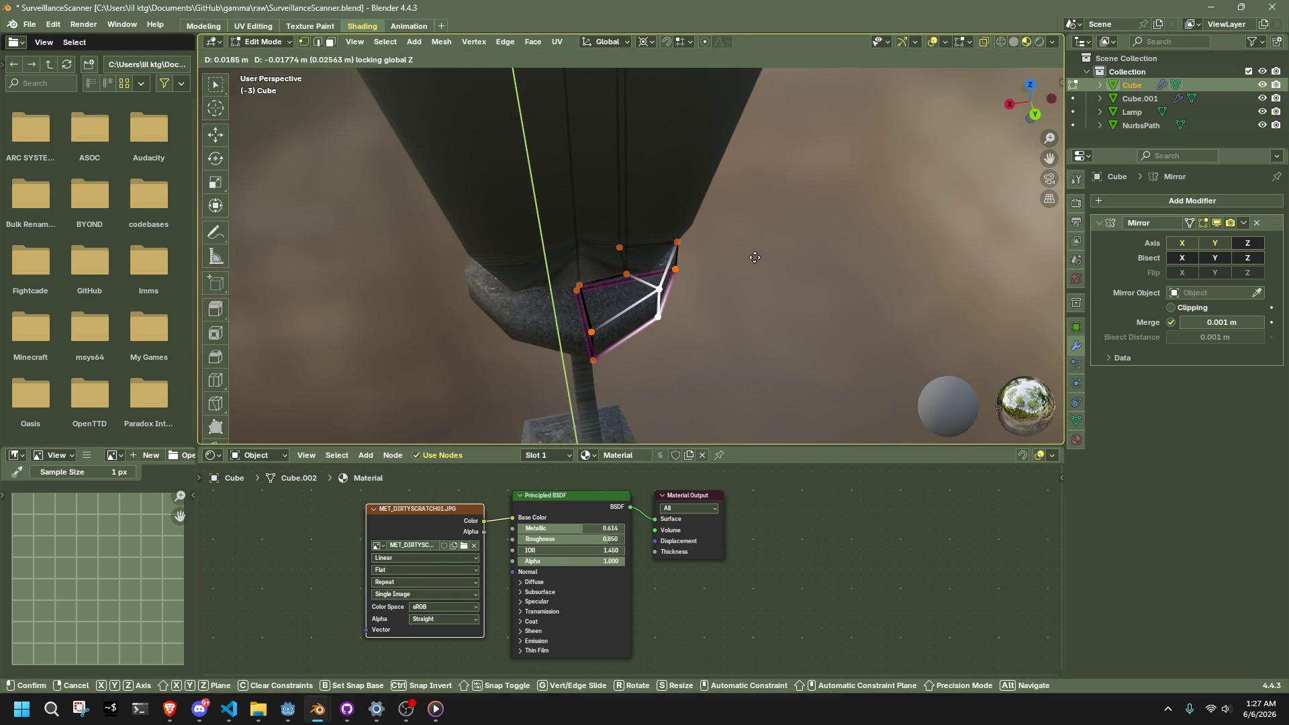
click(755, 257)
key(Tab)
mouse_move(794, 303)
middle_down()
mouse_move(668, 292)
mouse_move(572, 223)
mouse_move(687, 331)
mouse_move(843, 439)
middle_up()
key(Tab)
Step: Scale the base collar's lower face inward horizontally to about 0.6057
drag(844, 438, 598, 320)
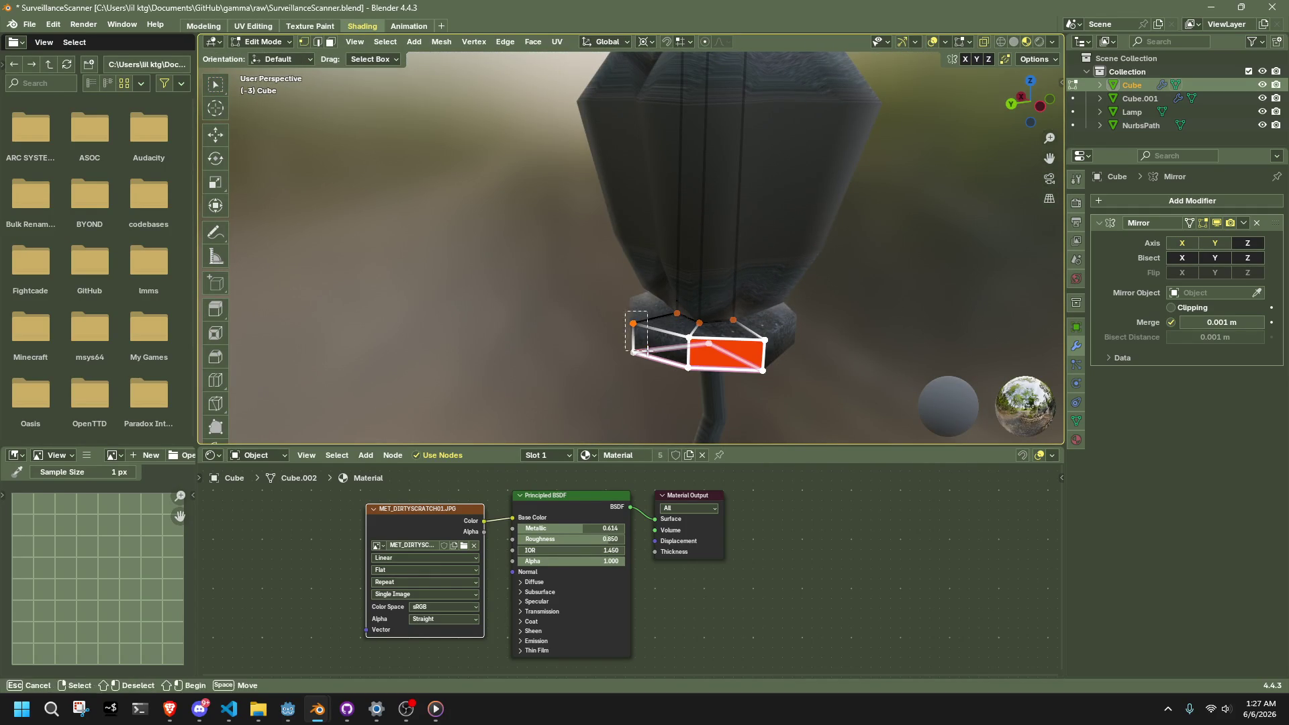
key(shift+s)
click(648, 356)
mouse_move(648, 355)
middle_down()
mouse_move(953, 302)
mouse_move(543, 376)
middle_up()
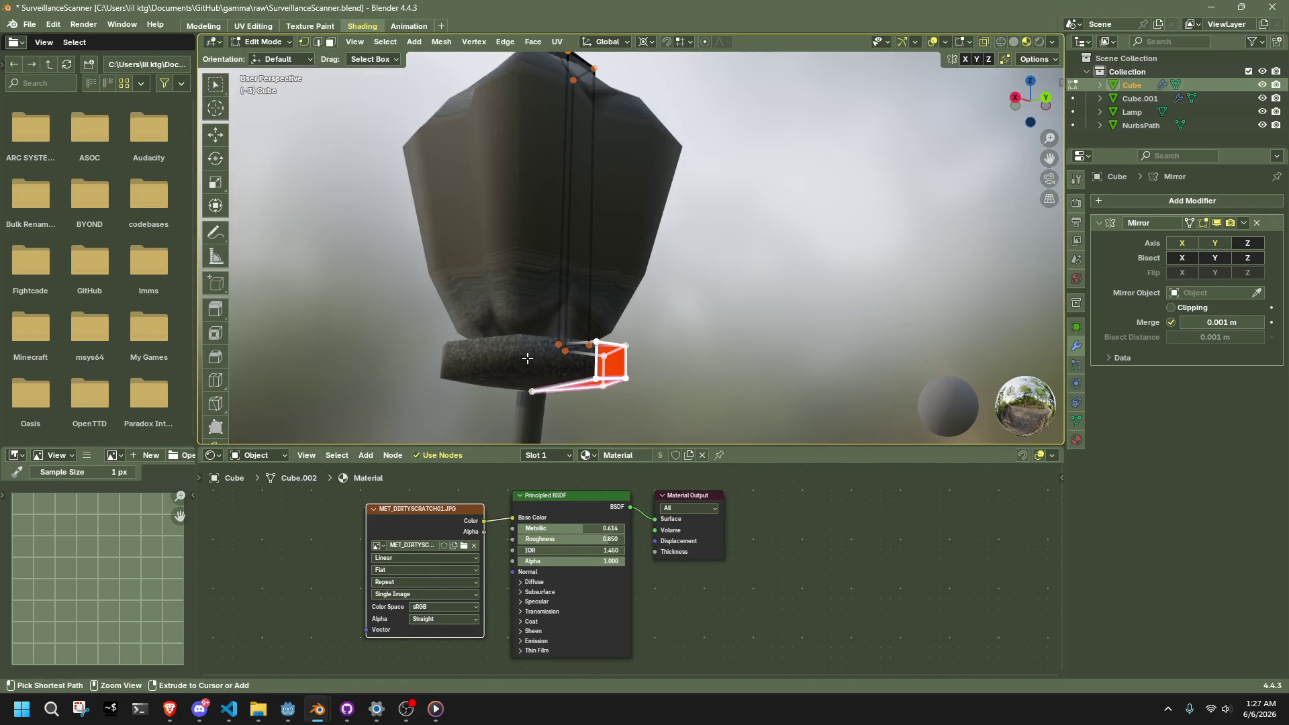
key(shift+s)
click(773, 330)
mouse_move(773, 330)
middle_down()
mouse_move(783, 365)
mouse_move(778, 332)
middle_up()
key(s)
key(shift+z)
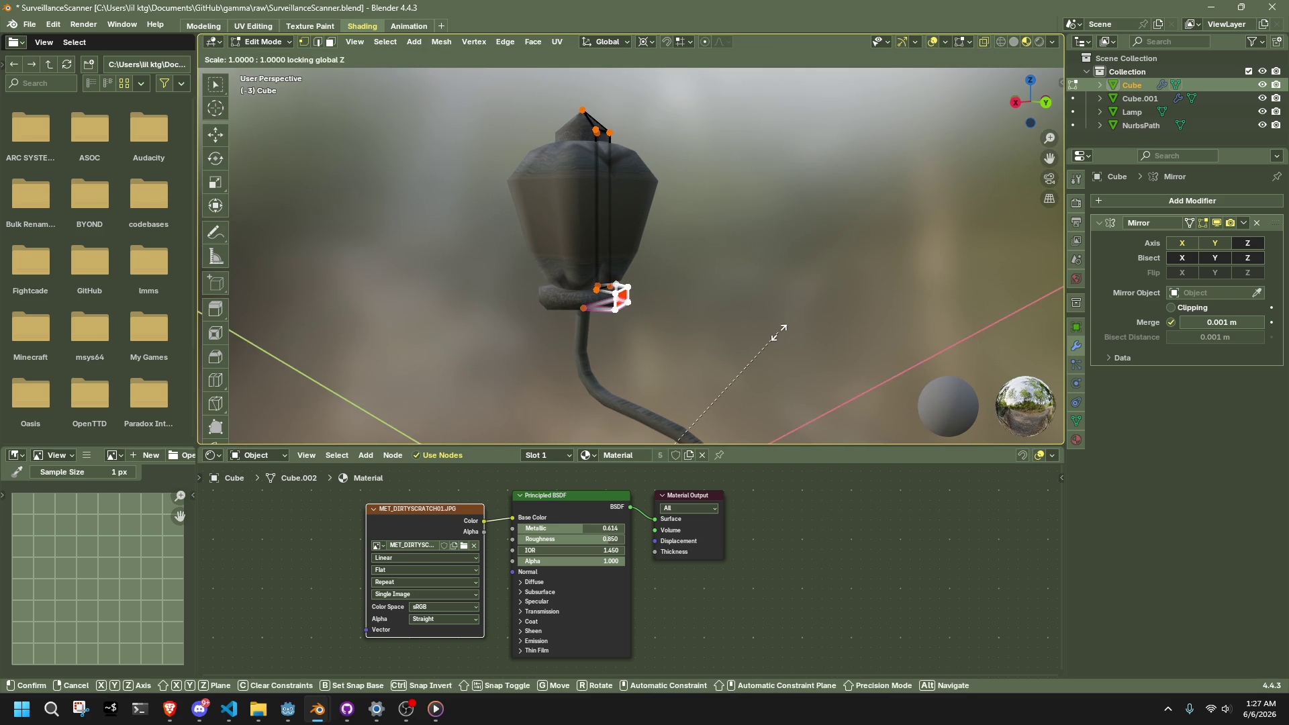
click(678, 396)
key(Tab)
mouse_move(702, 320)
middle_down()
mouse_move(486, 276)
mouse_move(359, 299)
middle_up()
Step: Select the lantern body and enter Edit Mode
click(605, 288)
key(Tab)
mouse_move(604, 288)
middle_down()
mouse_move(826, 337)
mouse_move(805, 336)
middle_up()
Step: Add a horizontal loop cut around the lantern body
click(217, 378)
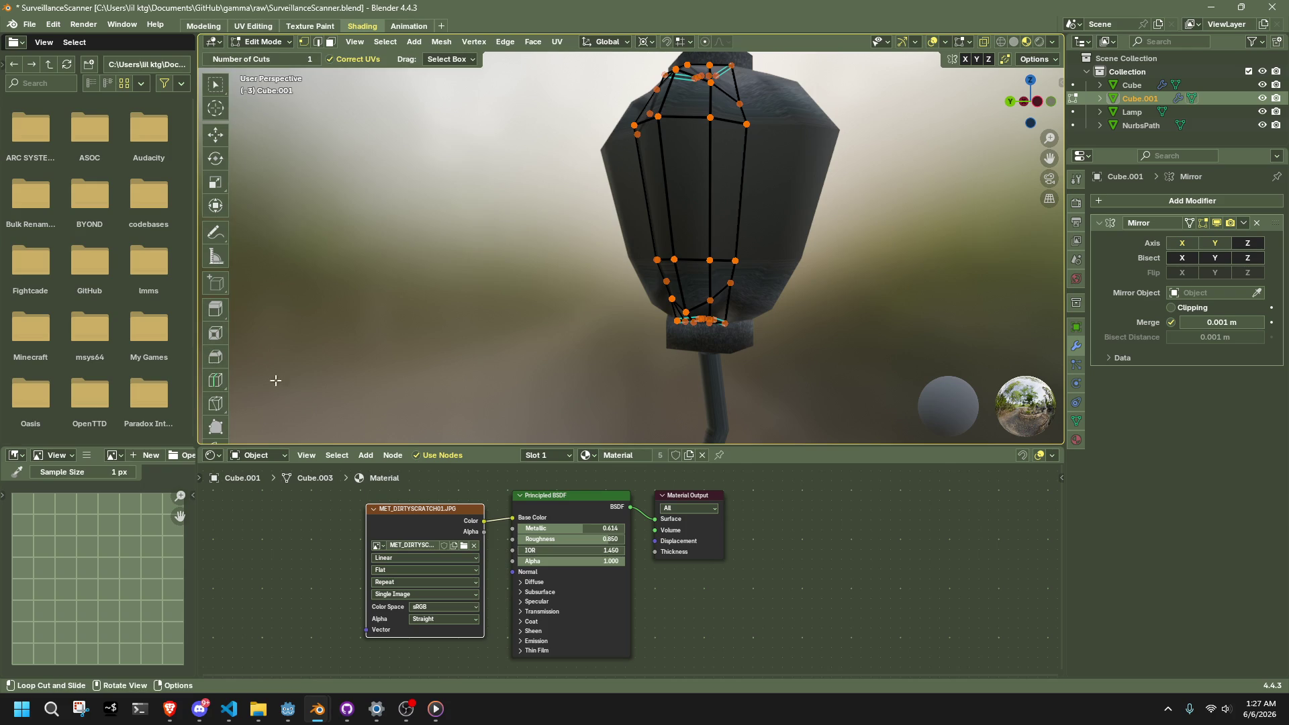
click(655, 201)
click(215, 84)
drag(601, 171, 851, 222)
mouse_move(851, 221)
middle_down()
mouse_move(707, 213)
mouse_move(687, 196)
mouse_move(802, 230)
mouse_move(707, 243)
mouse_move(630, 209)
mouse_move(651, 169)
mouse_move(663, 212)
middle_up()
key(Tab)
Step: Select two vertical edge loops on the lantern head's front panel
click(662, 212)
key(Tab)
scroll(631, 210, up, 6)
alt+click(618, 205)
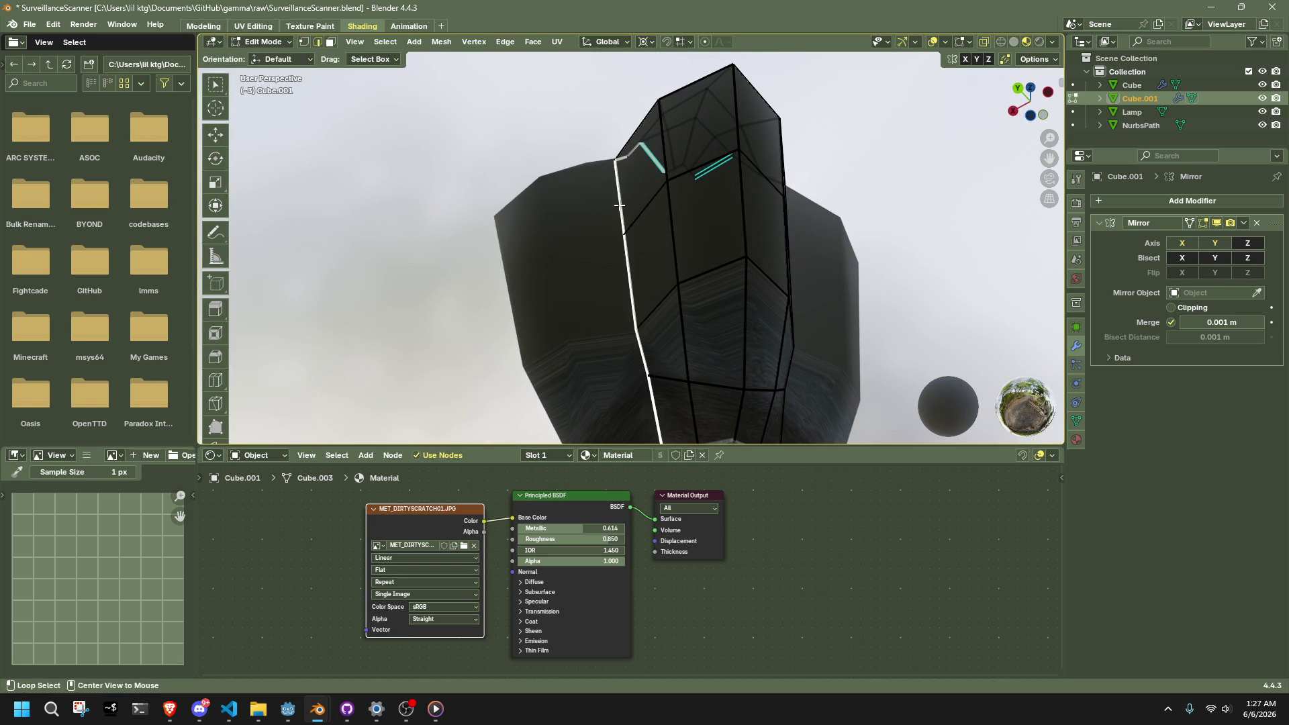
scroll(619, 204, down, 4)
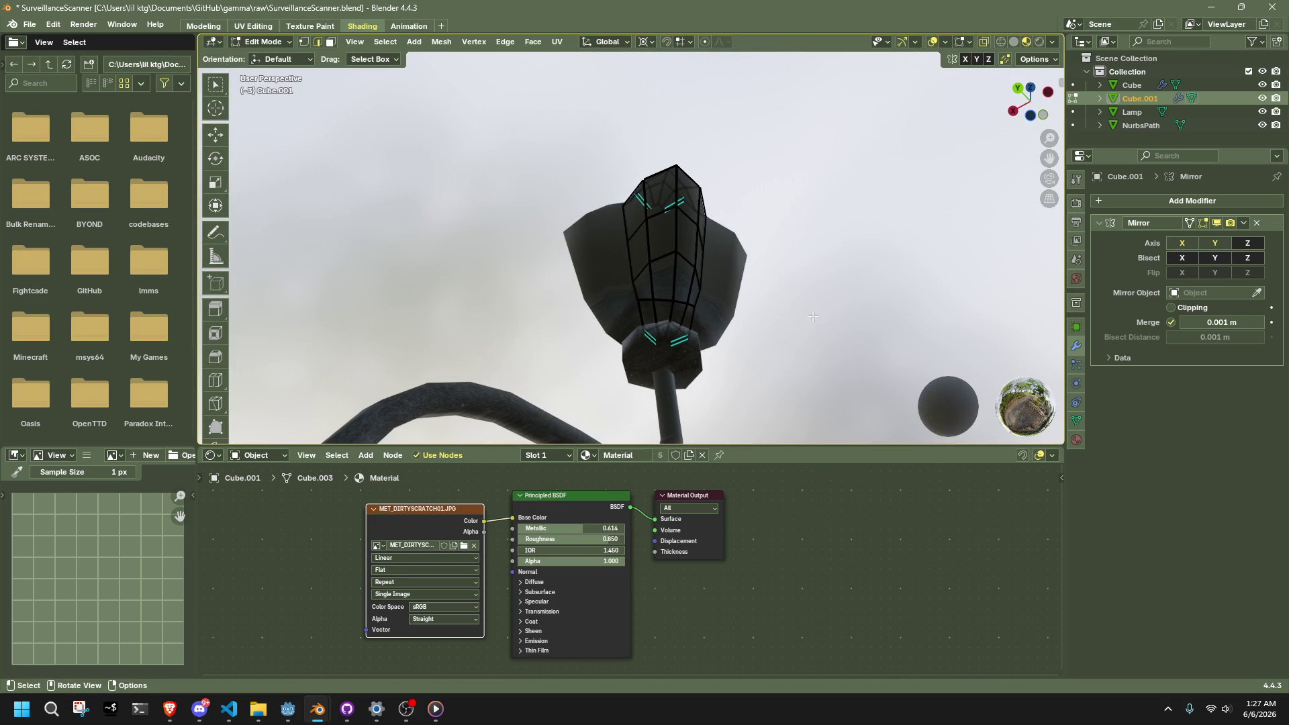
alt+click(624, 236)
middle_drag(624, 237, 706, 203)
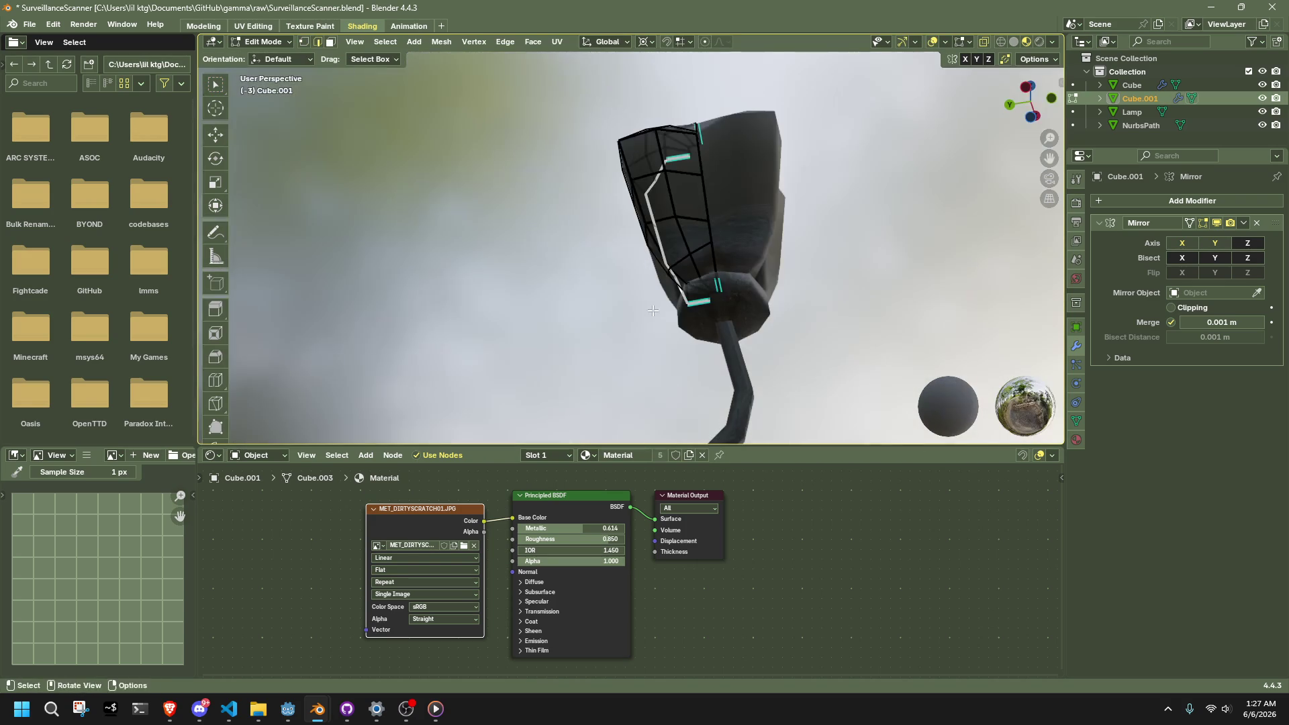
alt+shift+click(707, 202)
Step: Mark the selected edge loops sharp and return to Object Mode
key(ctrl+e)
click(650, 419)
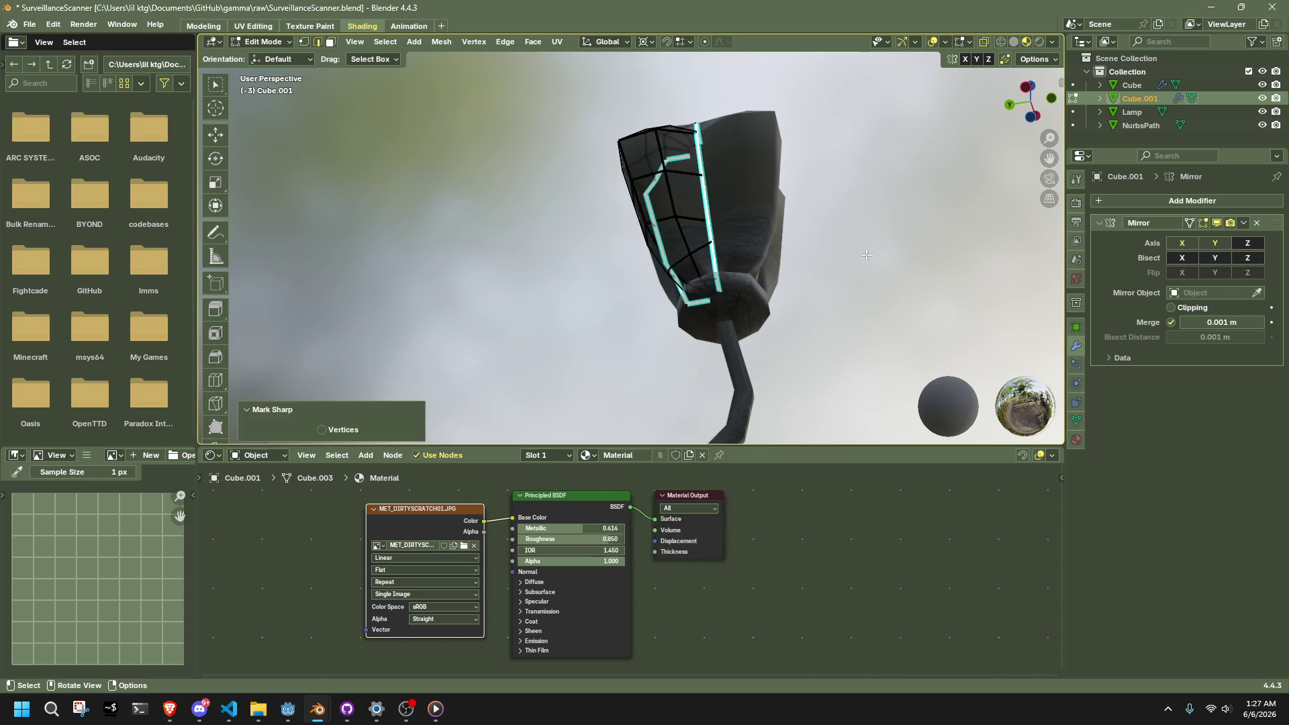
middle_drag(765, 262, 787, 238)
scroll(786, 239, up, 3)
mouse_move(812, 359)
middle_down()
mouse_move(702, 388)
mouse_move(811, 384)
mouse_move(714, 233)
mouse_move(745, 345)
mouse_move(733, 351)
mouse_move(749, 357)
mouse_move(670, 320)
middle_up()
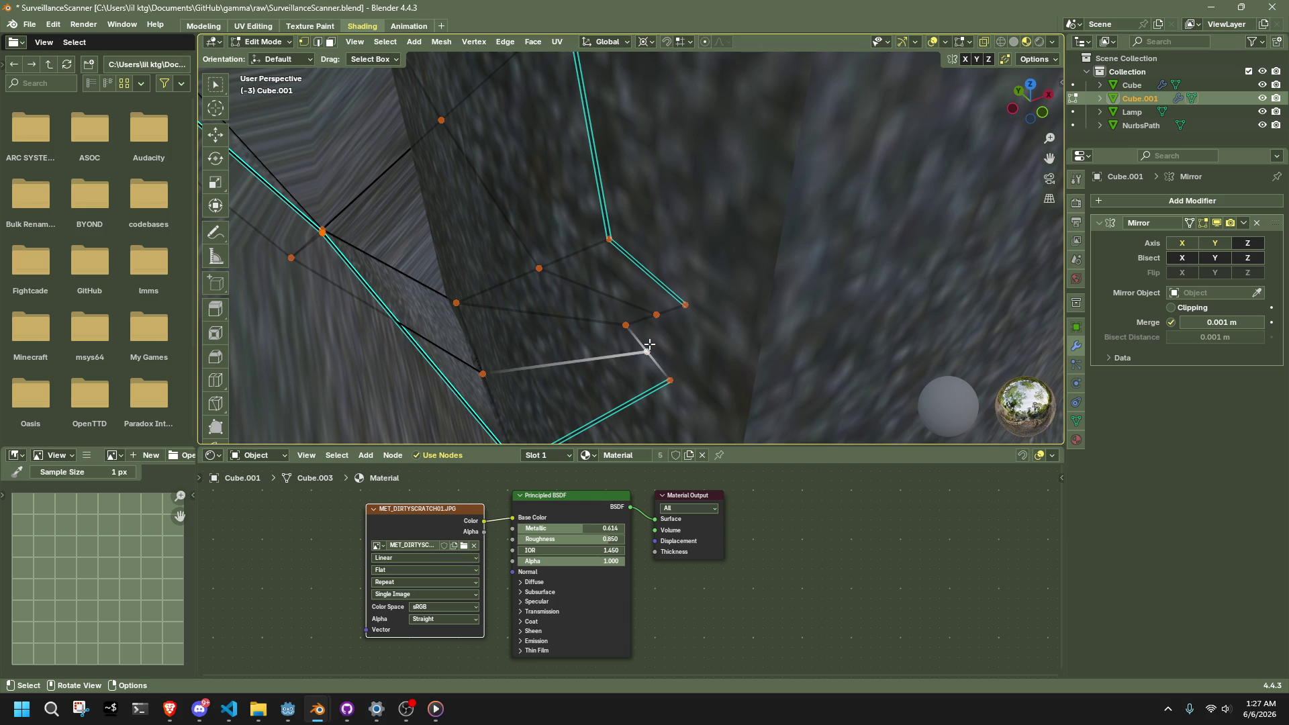
mouse_move(673, 383)
middle_down()
mouse_move(662, 369)
mouse_move(671, 316)
mouse_move(799, 262)
mouse_move(905, 312)
middle_up()
key(Tab)
Step: Remove the Mirror modifier from the lantern body
click(872, 290)
scroll(872, 290, down, 5)
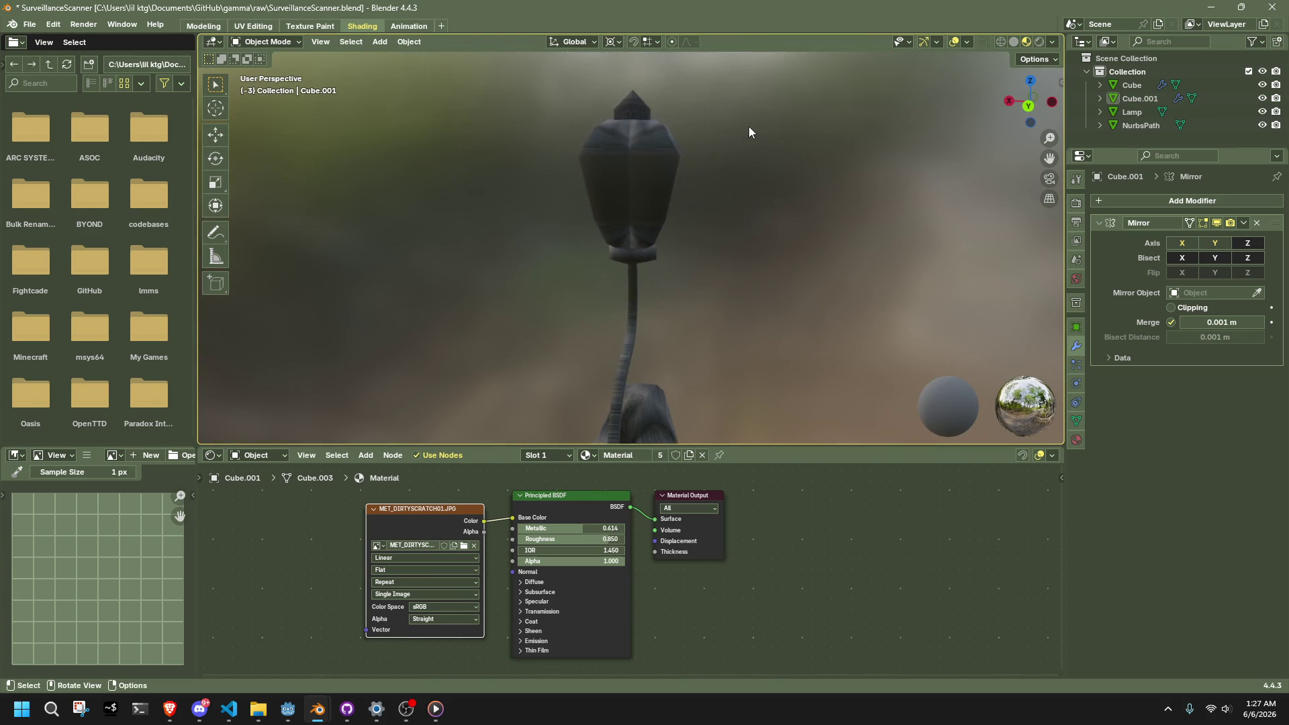
middle_drag(701, 154, 698, 223)
click(698, 222)
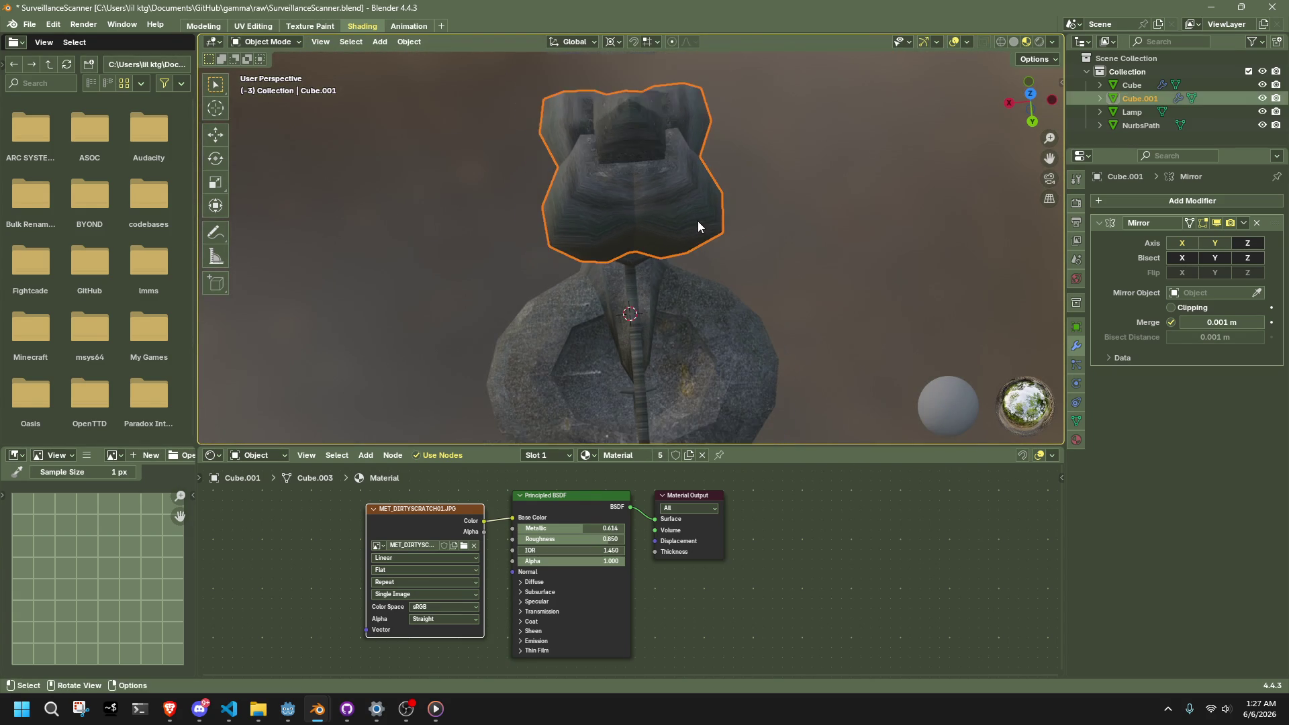
click(1254, 224)
mouse_move(873, 227)
middle_down()
mouse_move(694, 227)
mouse_move(816, 158)
mouse_move(972, 163)
mouse_move(736, 199)
mouse_move(732, 212)
mouse_move(570, 244)
middle_up()
Step: Collapse the selected bottom vertices with S 0, then S Shift+Z 0
key(Tab)
mouse_move(653, 277)
middle_down()
mouse_move(668, 327)
mouse_move(667, 313)
middle_up()
key(shift+s)
click(668, 327)
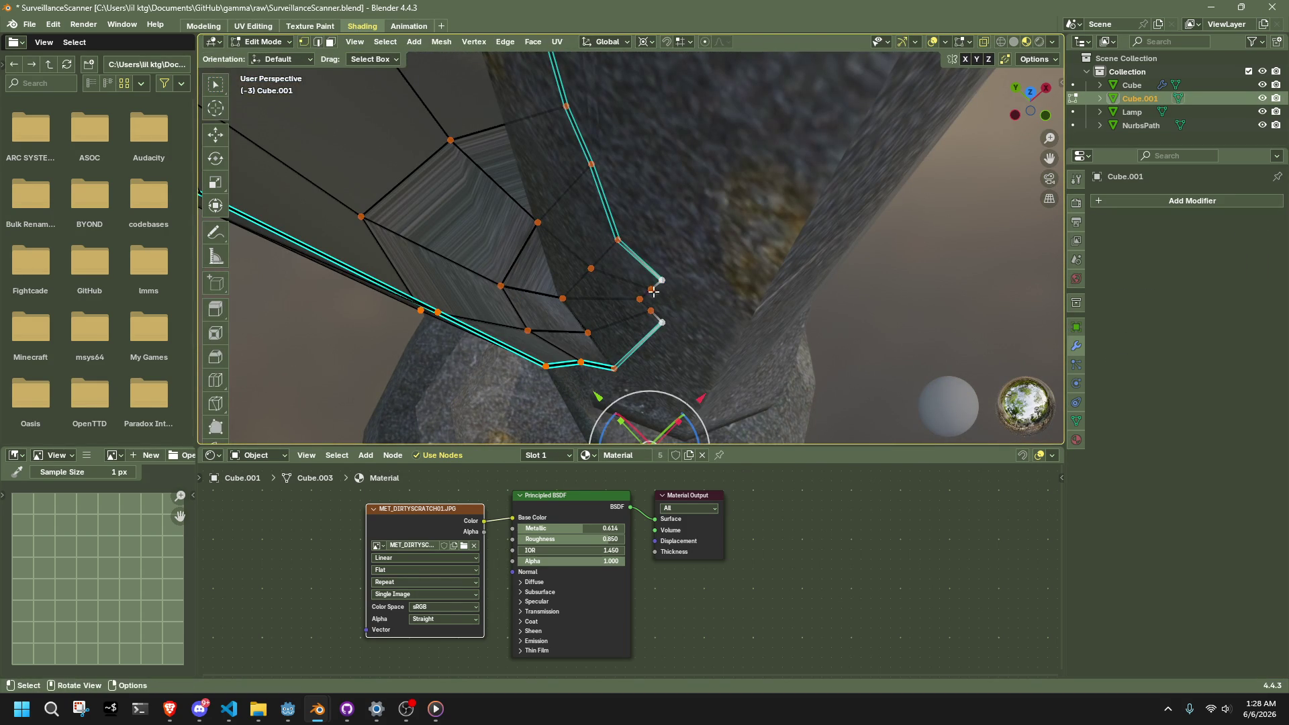
text(s0)
key(Return)
key(s)
key(shift+z)
text(0)
key(Return)
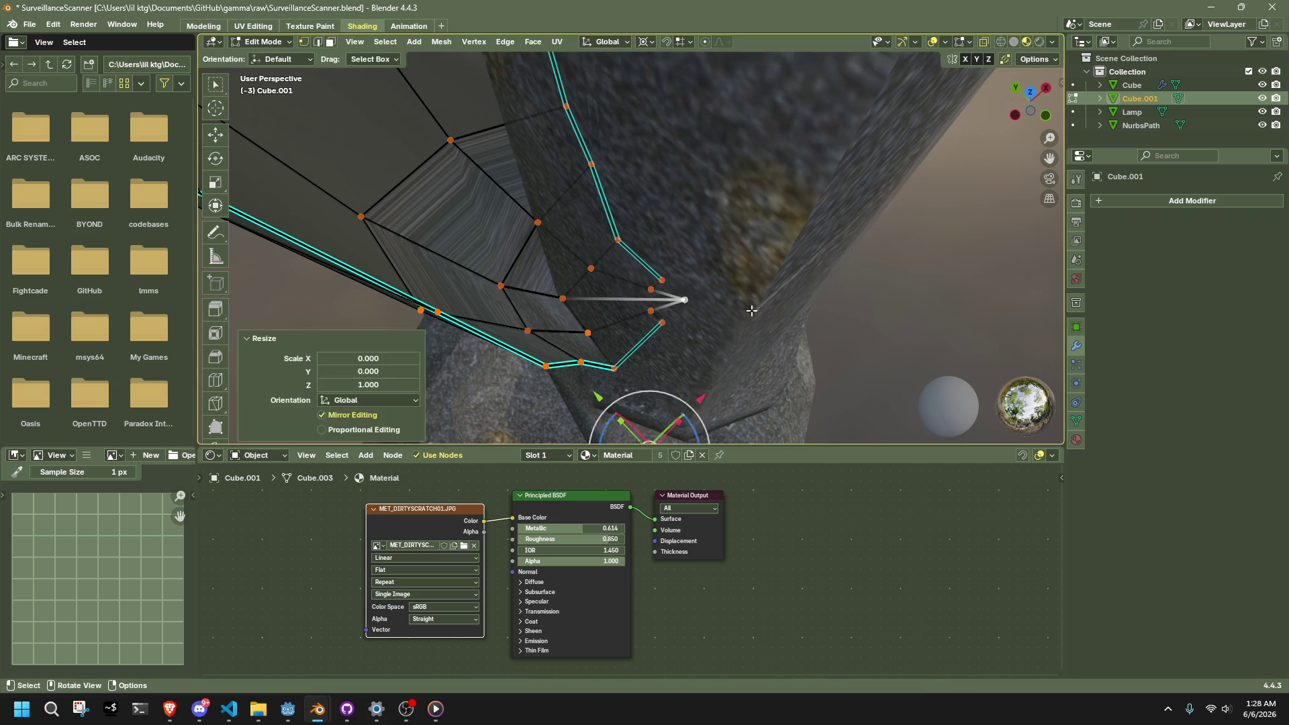
middle_drag(679, 299, 676, 352)
Step: Scale the stray vertex to zero, snap the 3D cursor to it, and slide it
key(alt+a)
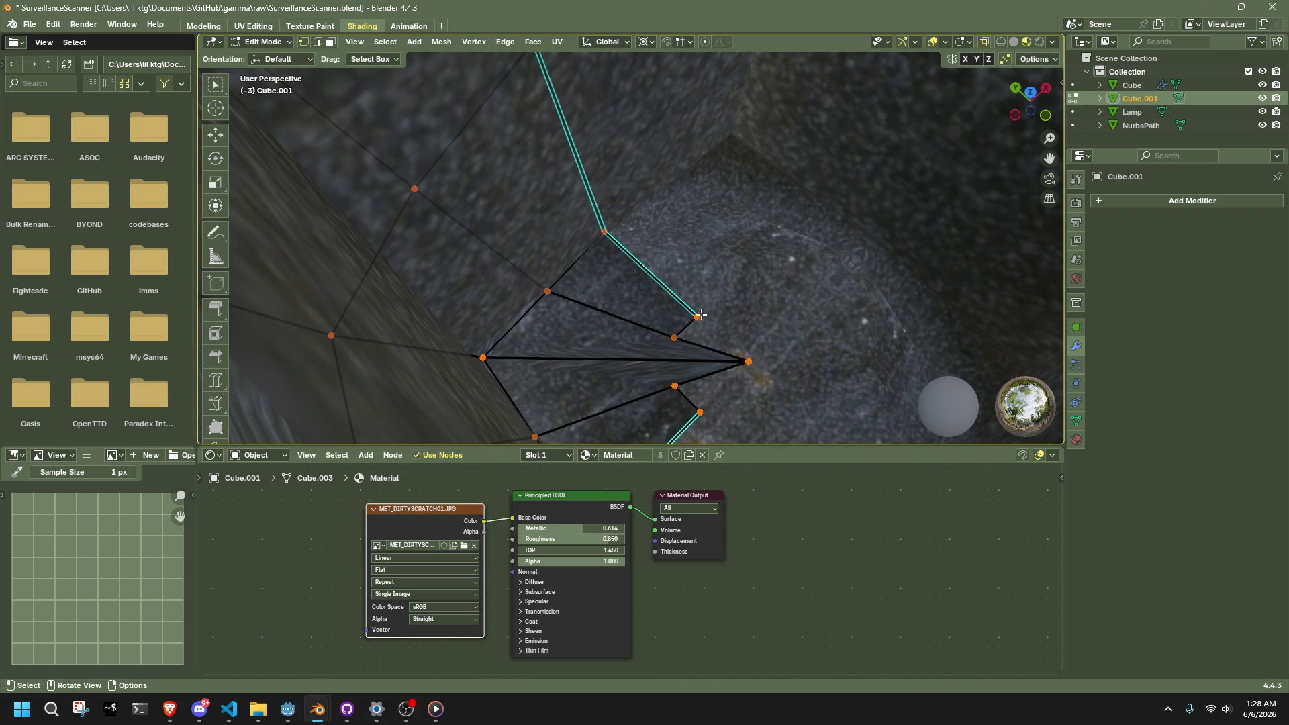
click(674, 338)
text(s)
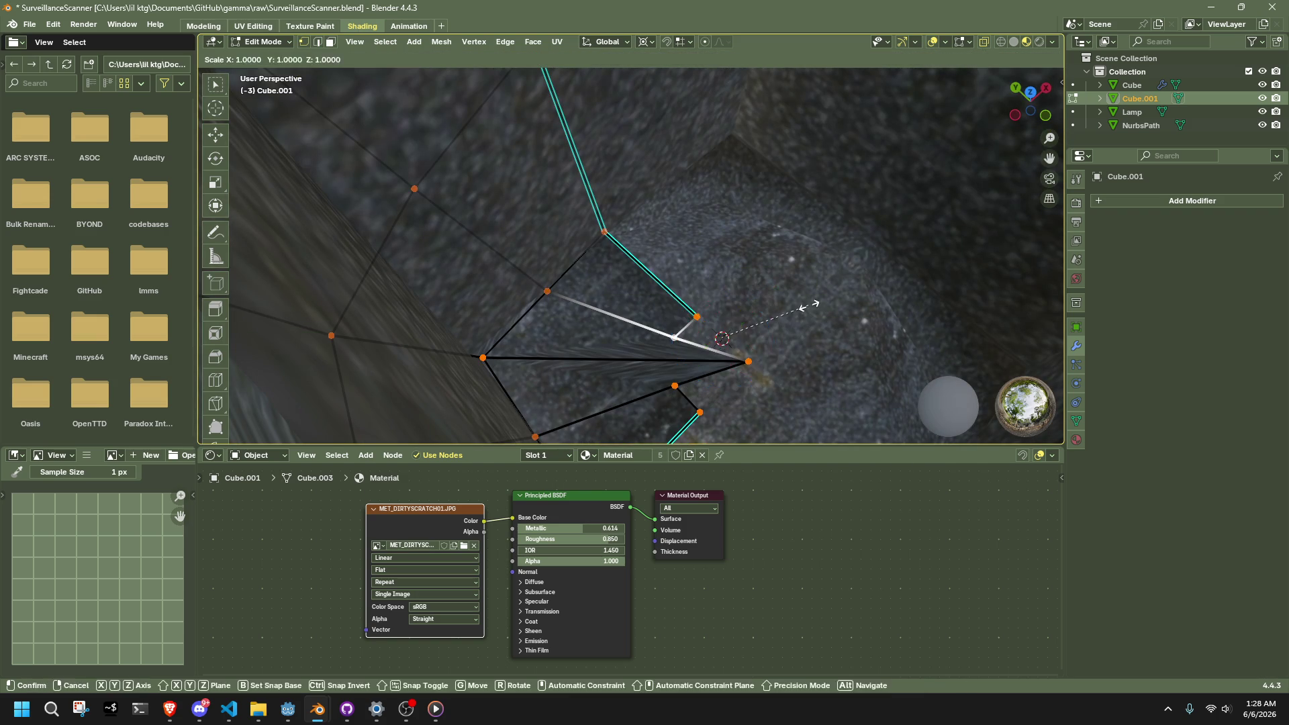
text(0)
key(Return)
key(shift+s)
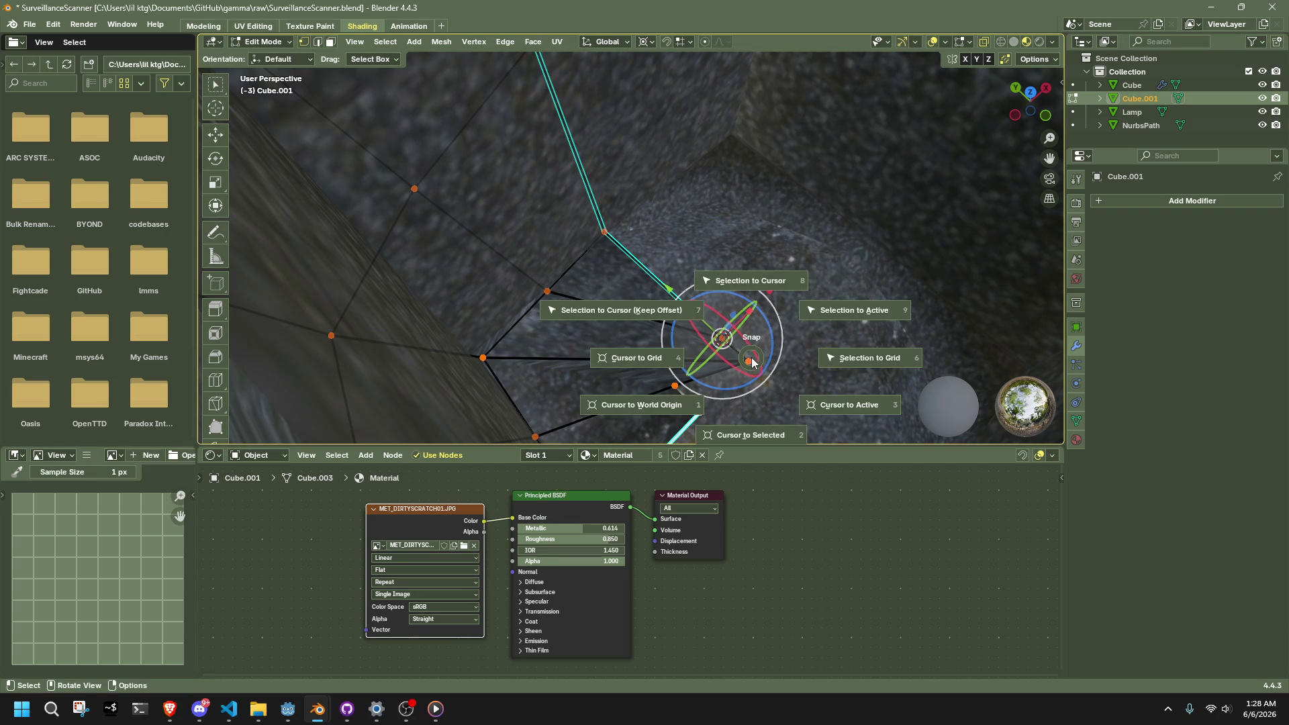
click(752, 362)
text(s0)
key(Return)
middle_drag(833, 390, 658, 276)
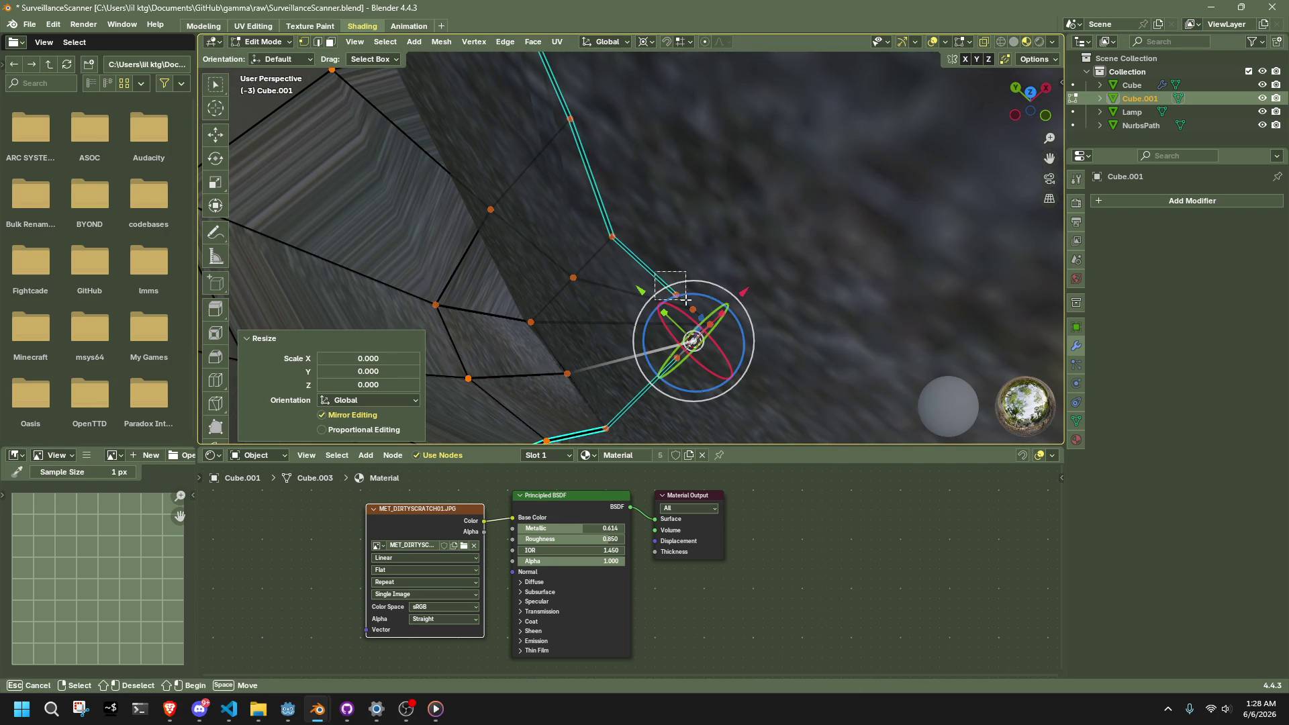
key(shift+v)
click(650, 269)
Step: Delete the extra central vertices at the bottom of the body
mouse_move(757, 256)
middle_down()
mouse_move(590, 244)
mouse_move(624, 269)
mouse_move(733, 230)
mouse_move(840, 126)
mouse_move(834, 207)
middle_up()
drag(802, 325, 608, 167)
key(x)
click(635, 172)
mouse_move(635, 172)
middle_down()
mouse_move(789, 214)
mouse_move(714, 311)
mouse_move(704, 304)
middle_up()
key(b)
drag(703, 304, 631, 225)
mouse_move(631, 224)
middle_down()
mouse_move(725, 253)
mouse_move(863, 264)
mouse_move(957, 239)
mouse_move(853, 269)
mouse_move(570, 228)
mouse_move(416, 253)
mouse_move(495, 299)
middle_up()
key(Tab)
click(905, 252)
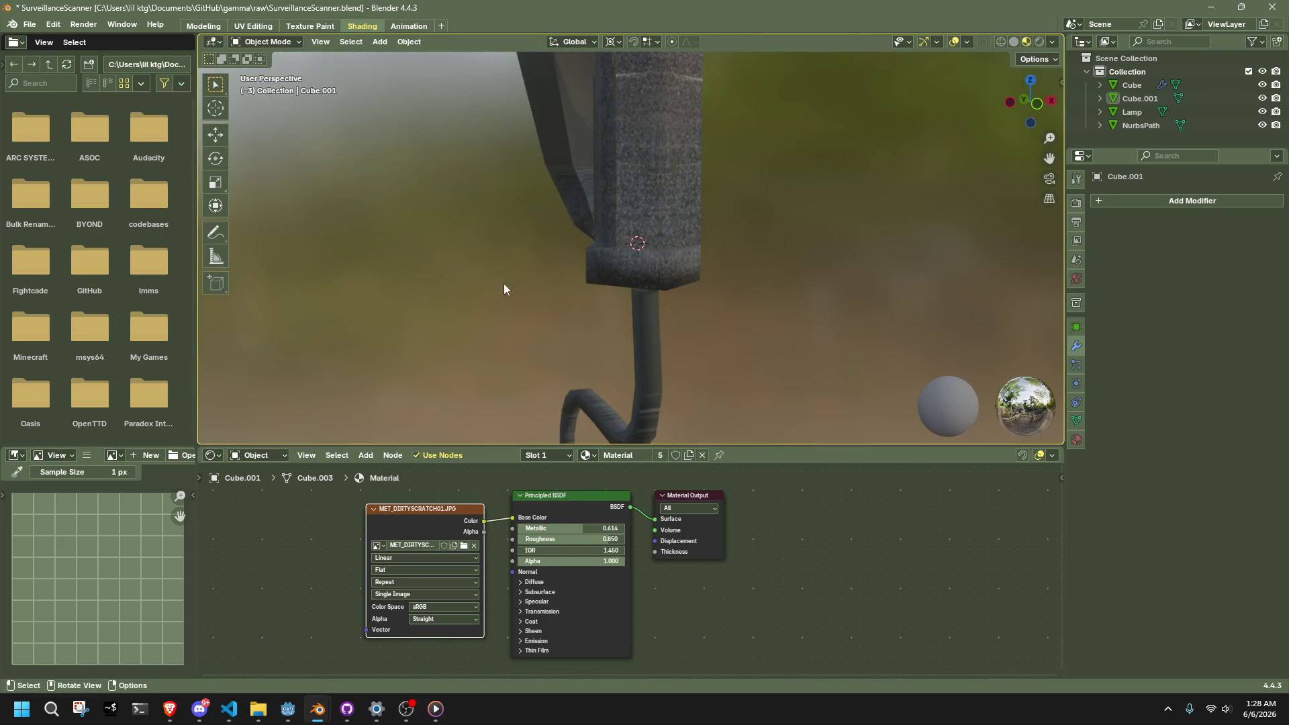
Step: In Edit Mode on the lantern body, box select and delete the stray top vertices
click(537, 193)
key(Tab)
mouse_move(537, 194)
middle_down()
mouse_move(690, 320)
mouse_move(675, 317)
mouse_move(615, 391)
mouse_move(678, 362)
mouse_move(776, 346)
middle_up()
drag(776, 346, 679, 298)
key(x)
click(752, 311)
Step: Extrude two new vertices from the selected top vertex
mouse_move(749, 311)
middle_down()
mouse_move(886, 336)
mouse_move(633, 289)
mouse_move(589, 247)
mouse_move(646, 277)
middle_up()
key(e)
click(624, 278)
key(e)
click(575, 287)
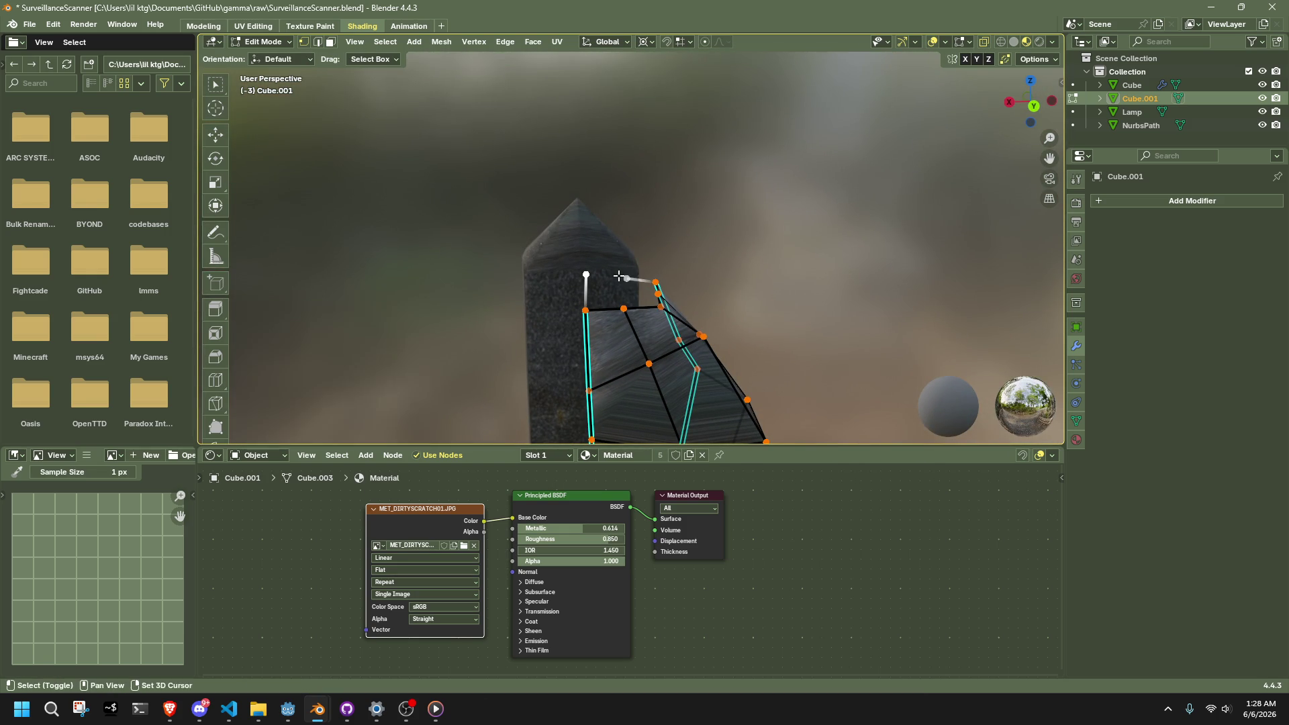
Step: Snap the 3D cursor to the selection and collapse the vertices horizontally with S Shift+Z 0
key(shift+s)
key(2)
middle_drag(623, 276, 851, 273)
key(shift+s)
click(860, 274)
key(s)
key(z)
key(shift+z)
key(0)
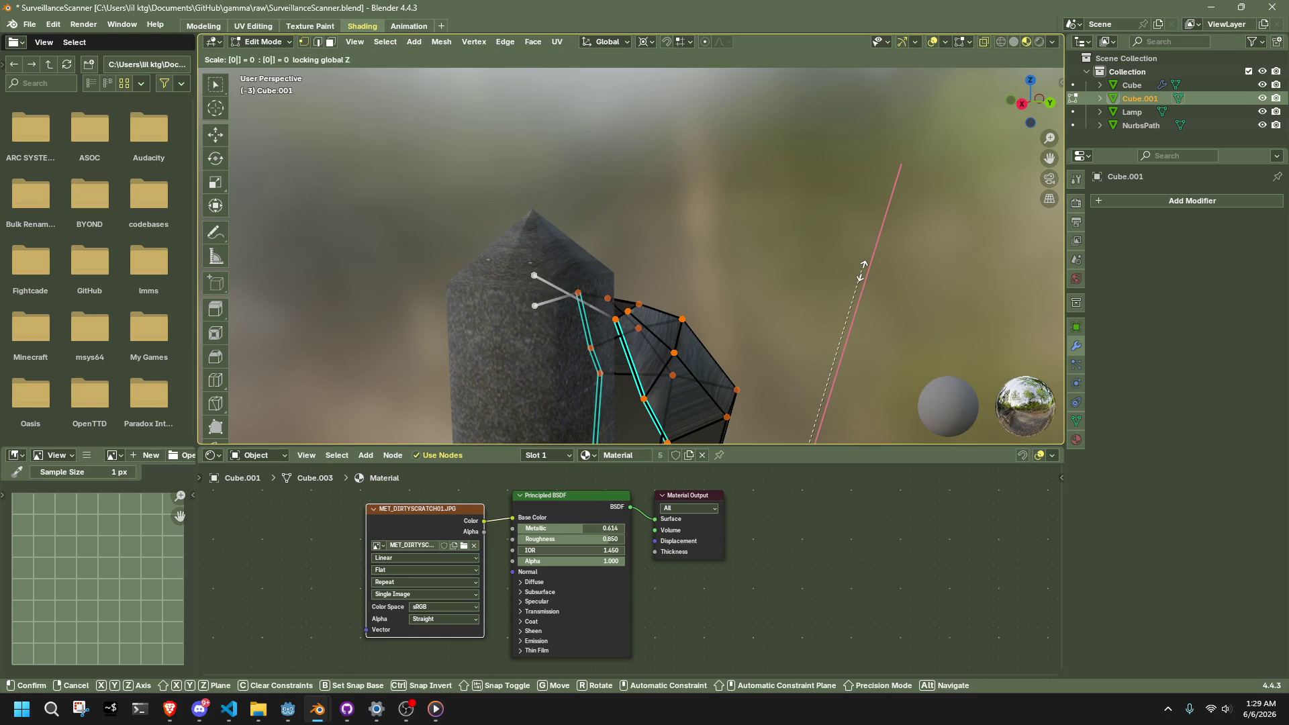
key(Return)
Step: Flatten the upper rim vertices level with S Z 0, then select an edge on the top
drag(515, 300, 545, 317)
key(shift+s)
drag(494, 198, 543, 337)
key(s)
key(z)
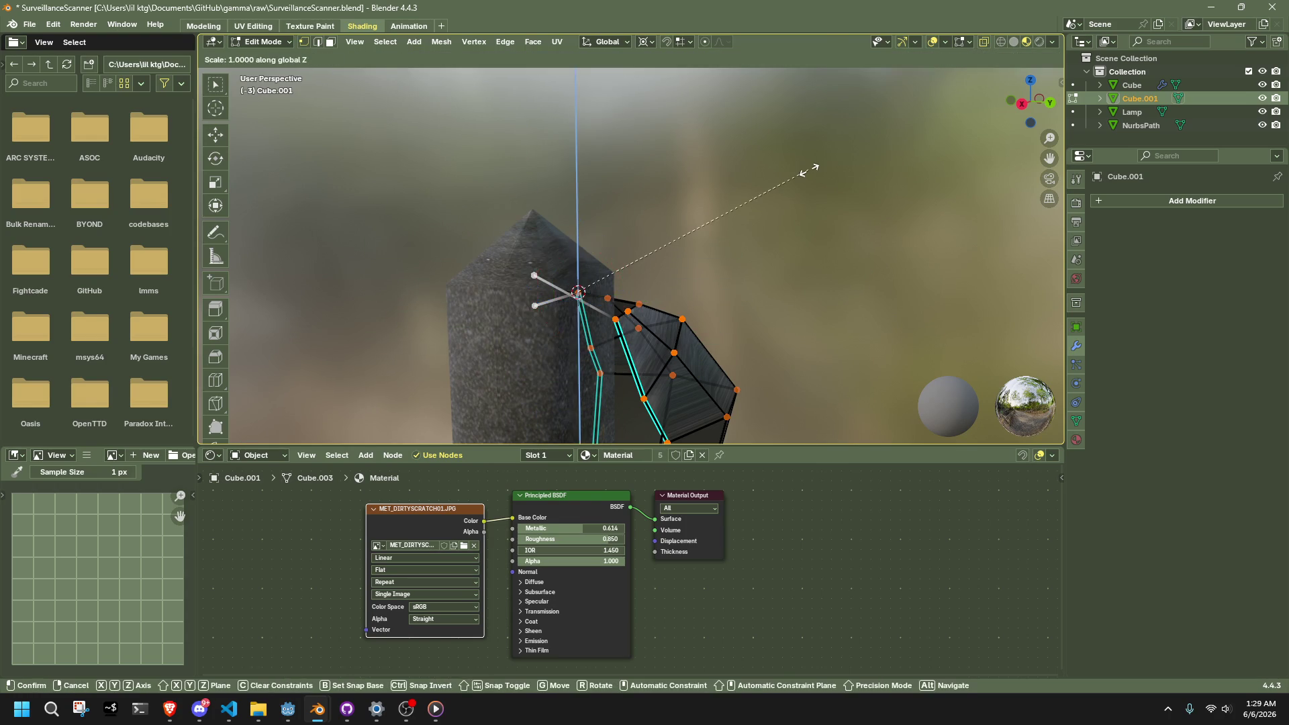
key(0)
key(Return)
mouse_move(817, 228)
middle_down()
mouse_move(555, 362)
mouse_move(437, 365)
mouse_move(503, 311)
mouse_move(638, 294)
middle_up()
click(638, 294)
Step: Subdivide the selected top edge and grid fill the lantern body's top opening
right_click(692, 295)
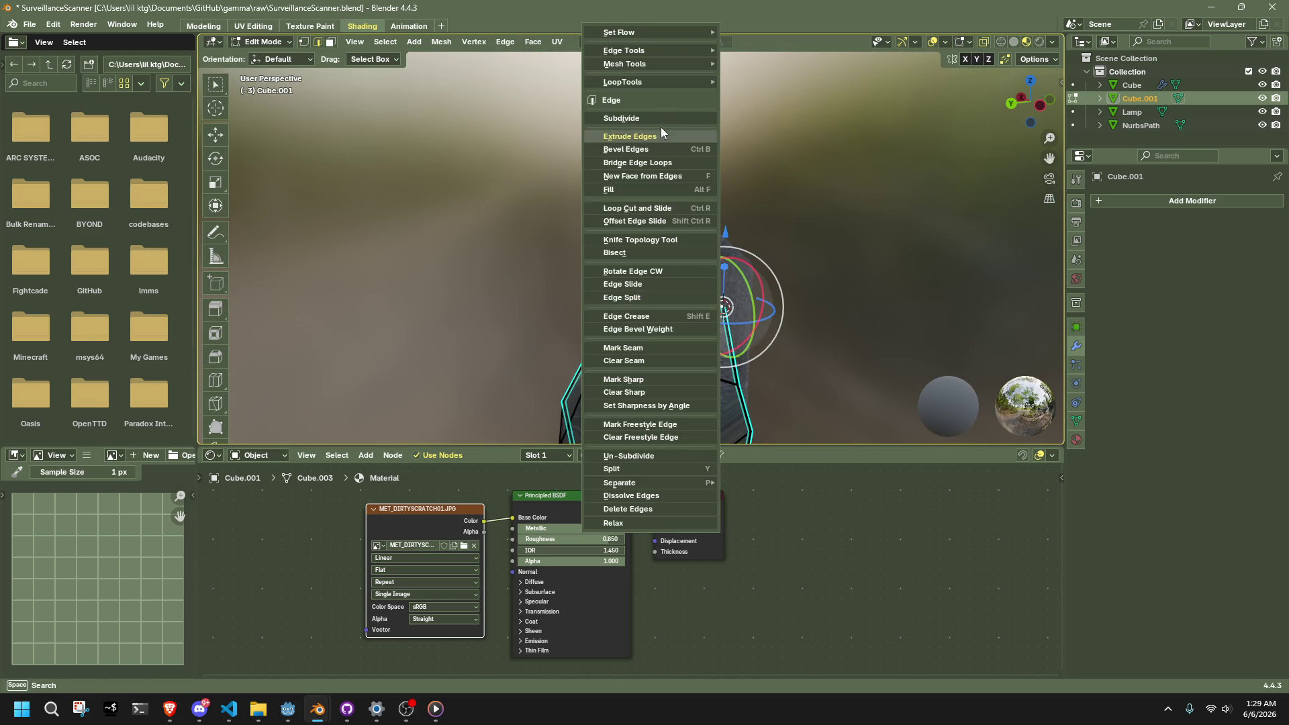
click(660, 118)
key(1)
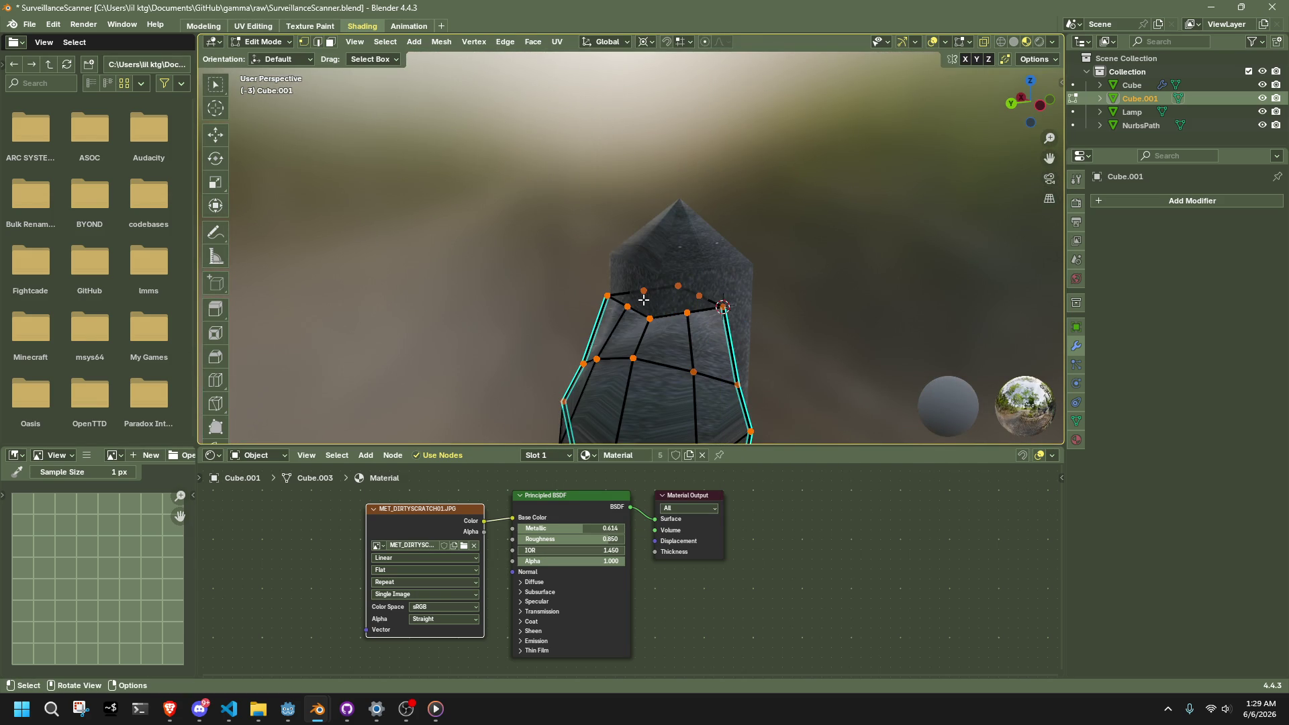
click(639, 296)
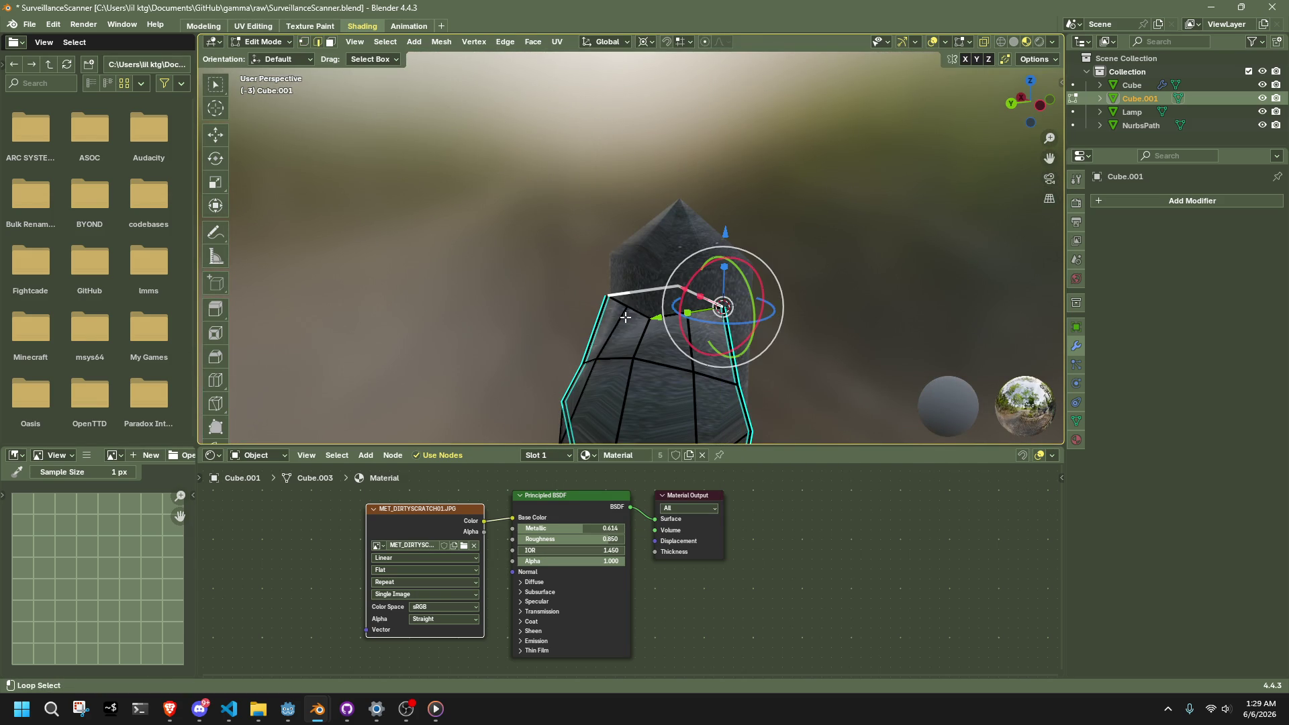
click(524, 44)
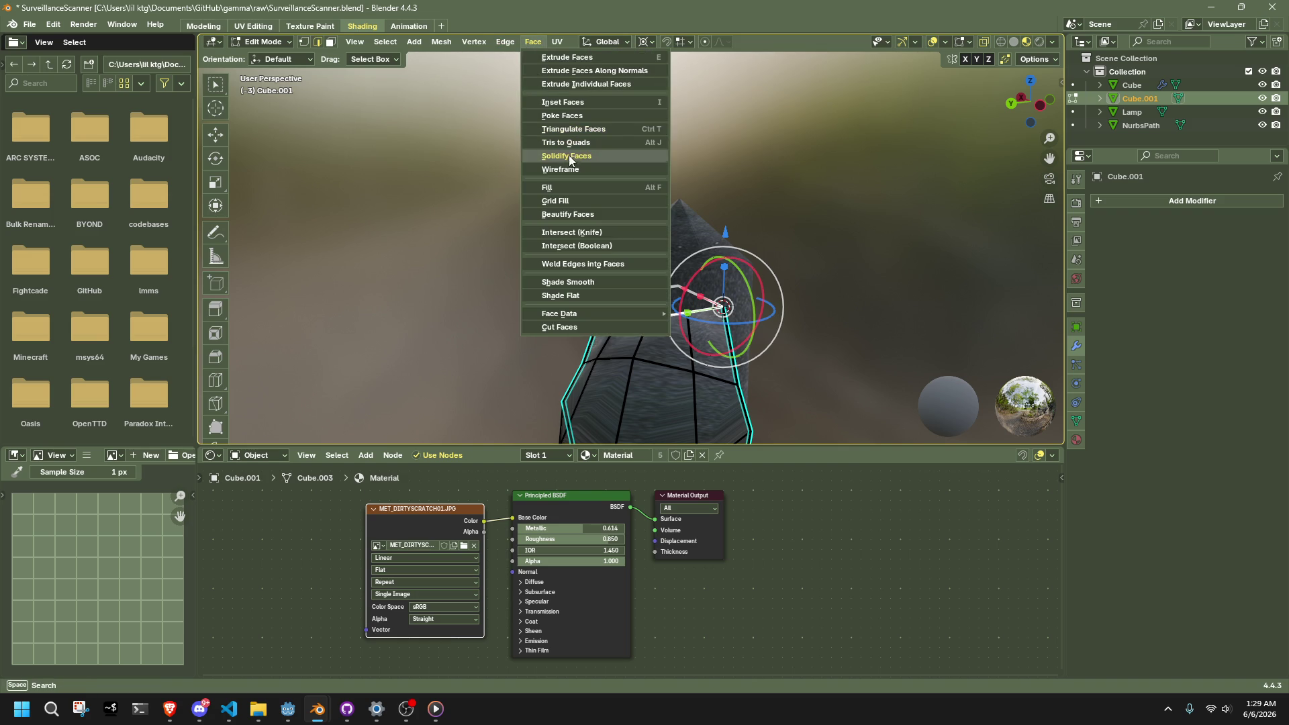
click(567, 203)
mouse_move(485, 332)
middle_down()
mouse_move(519, 298)
mouse_move(498, 233)
middle_up()
Step: Select the top edge loops and merge overlapping vertices by distance
key(1)
mouse_move(620, 281)
middle_down()
mouse_move(754, 264)
mouse_move(522, 331)
middle_up()
click(624, 352)
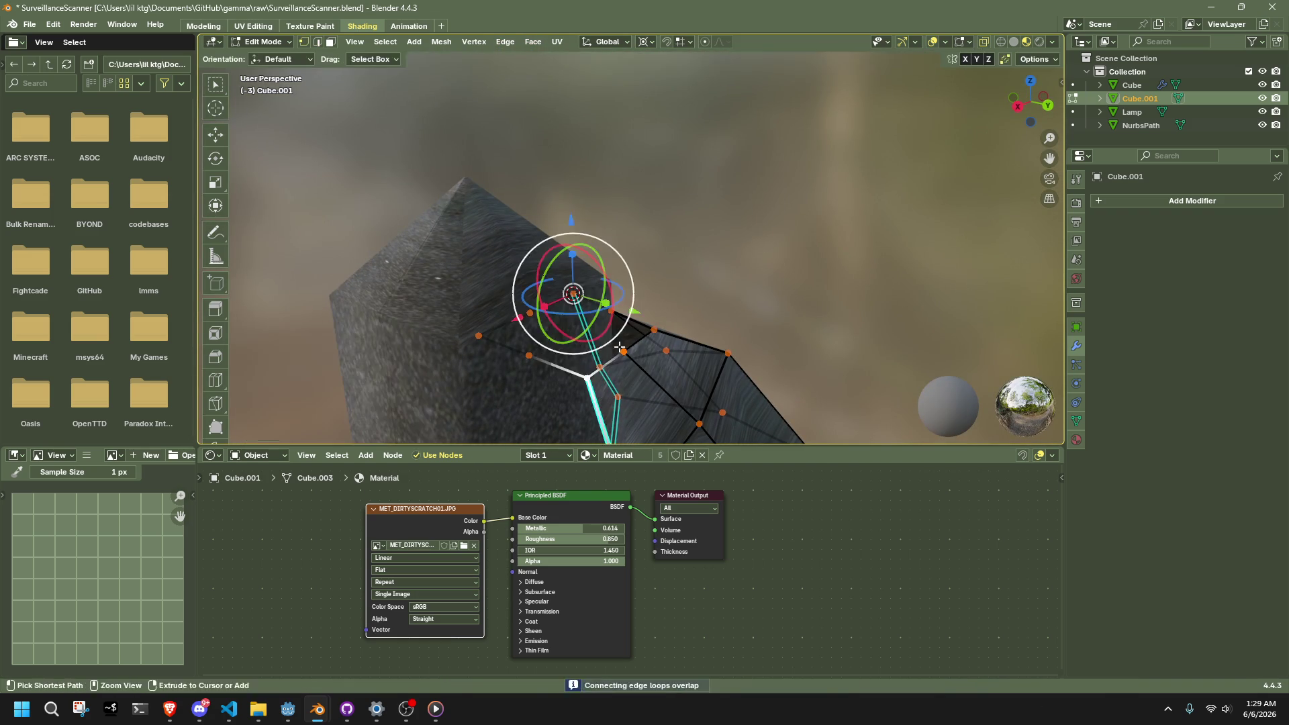
click(616, 312)
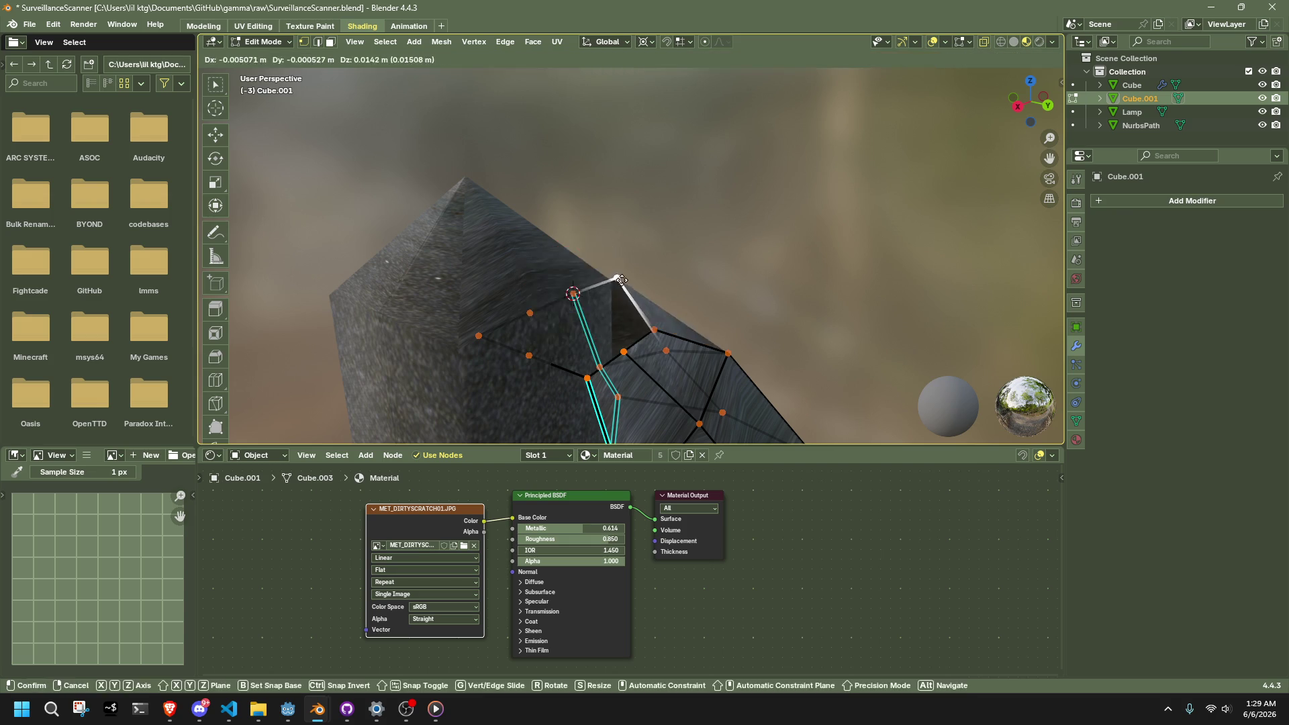
alt+click(617, 313)
alt+click(619, 315)
alt+shift+click(619, 315)
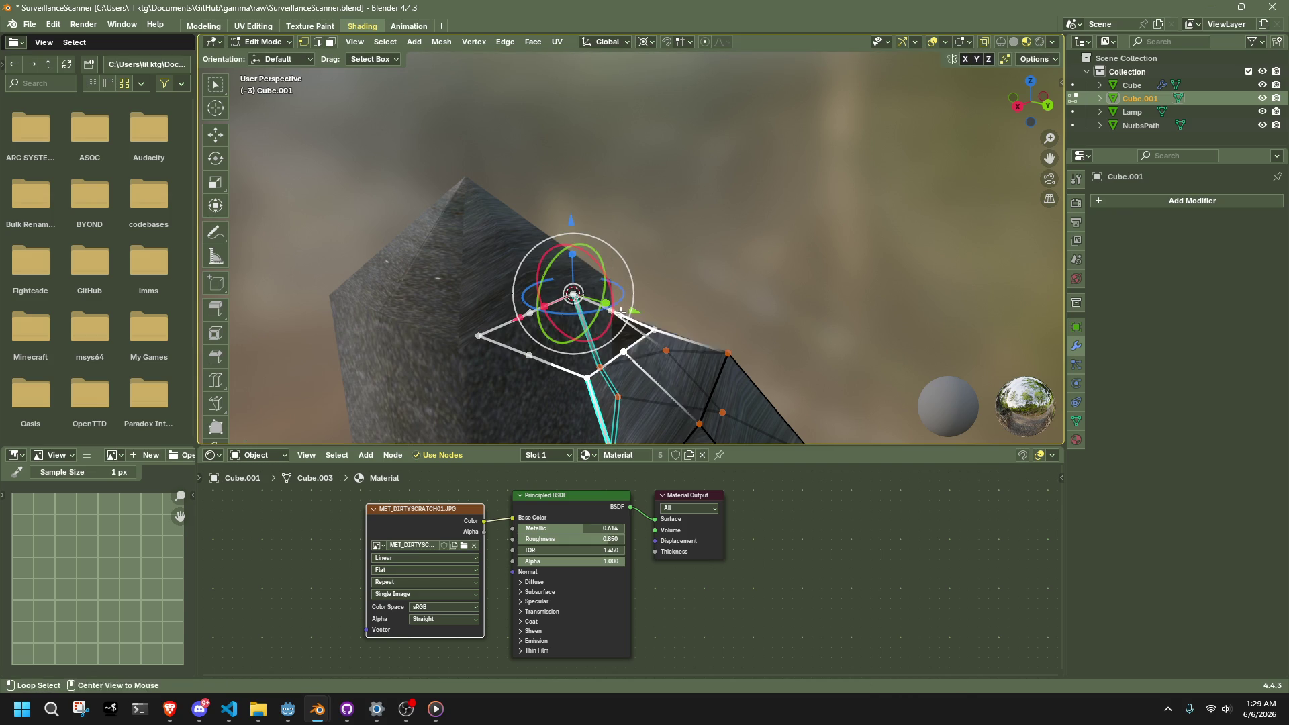
scroll(664, 249, up, 3)
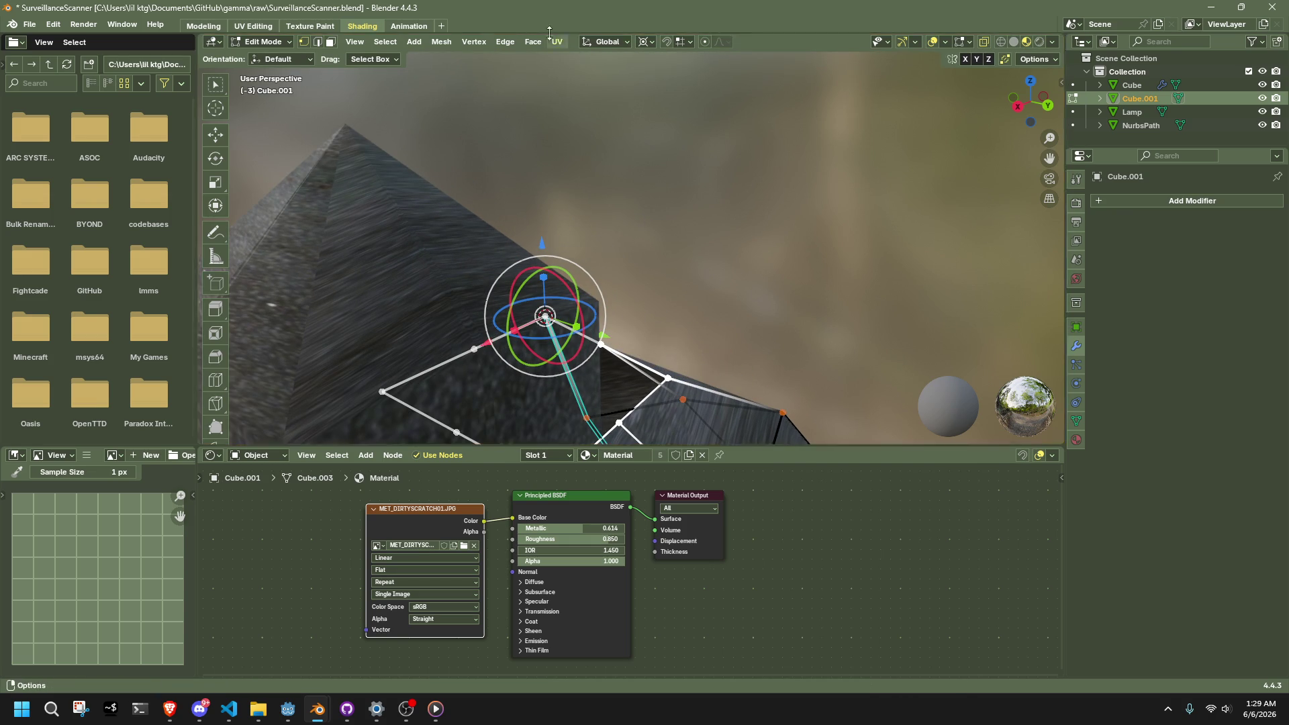
click(441, 42)
mouse_move(485, 358)
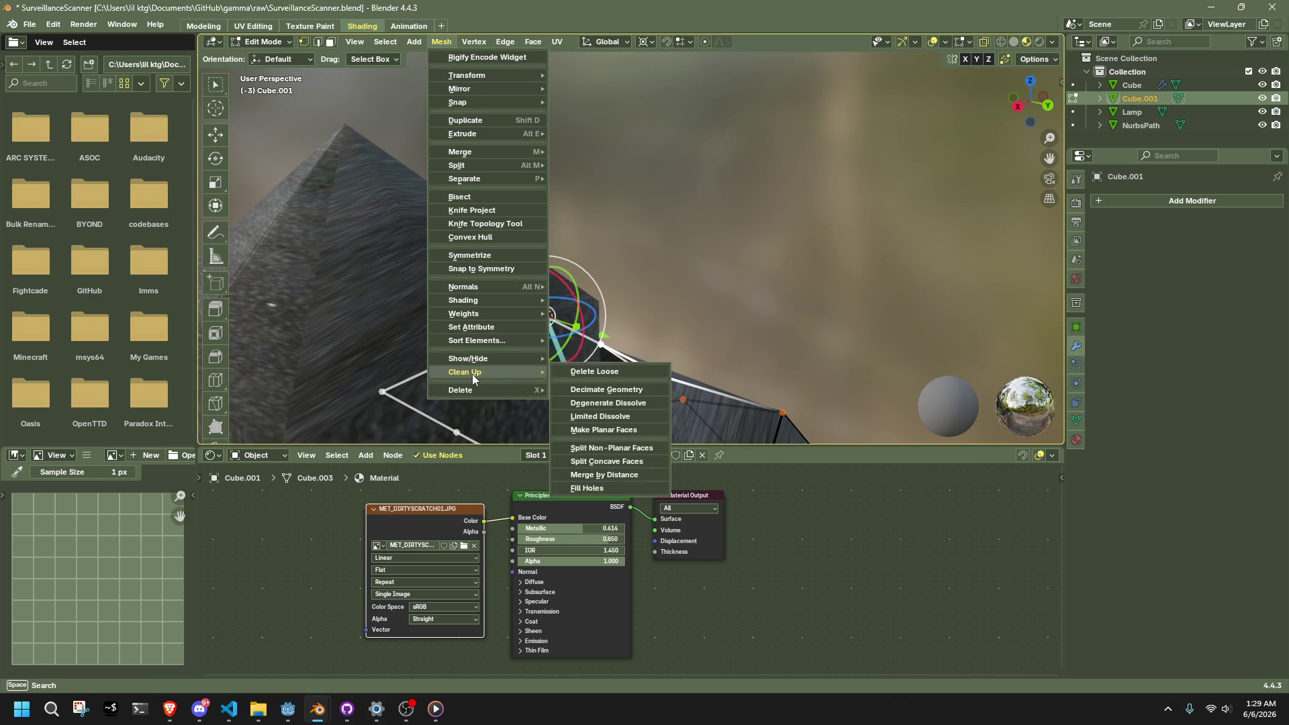
click(615, 474)
Step: Clear the selection and, in face select, pick the wing panel edge next to the lantern body
middle_drag(590, 363, 608, 383)
mouse_move(399, 310)
mouse_down()
mouse_move(527, 411)
mouse_move(567, 410)
mouse_up()
click(662, 325)
key(3)
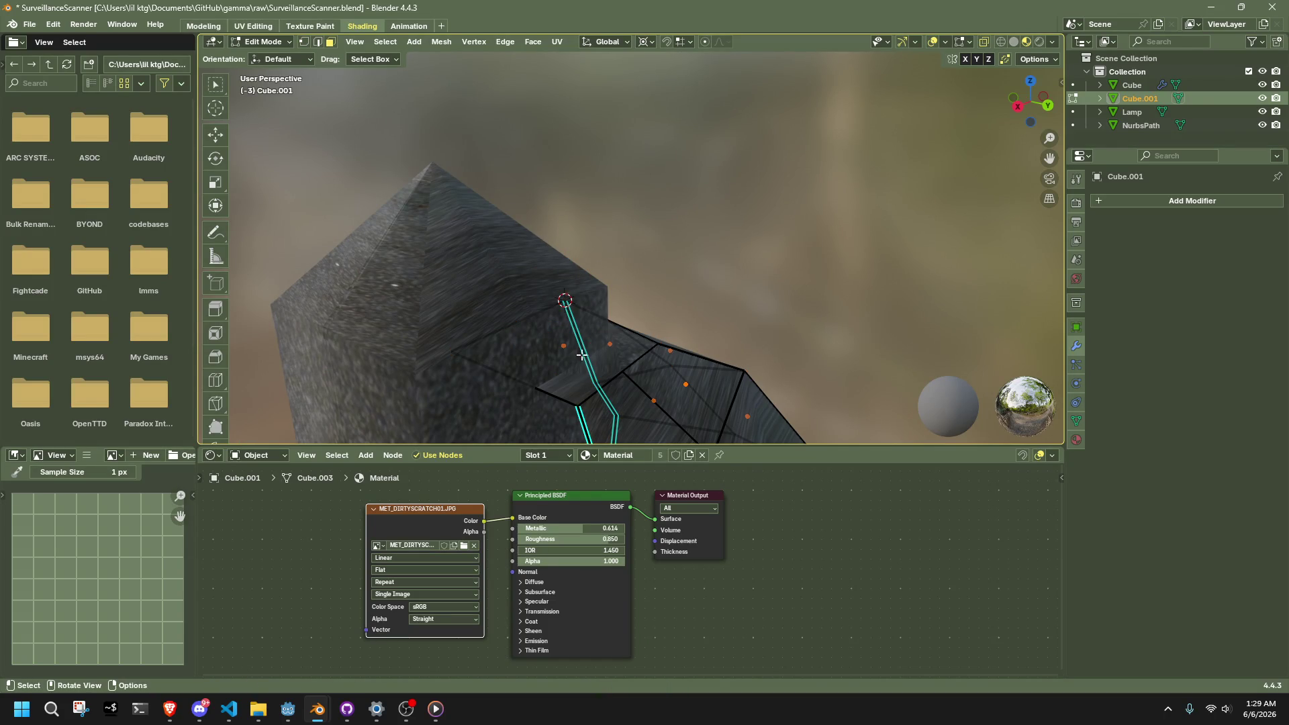
click(517, 324)
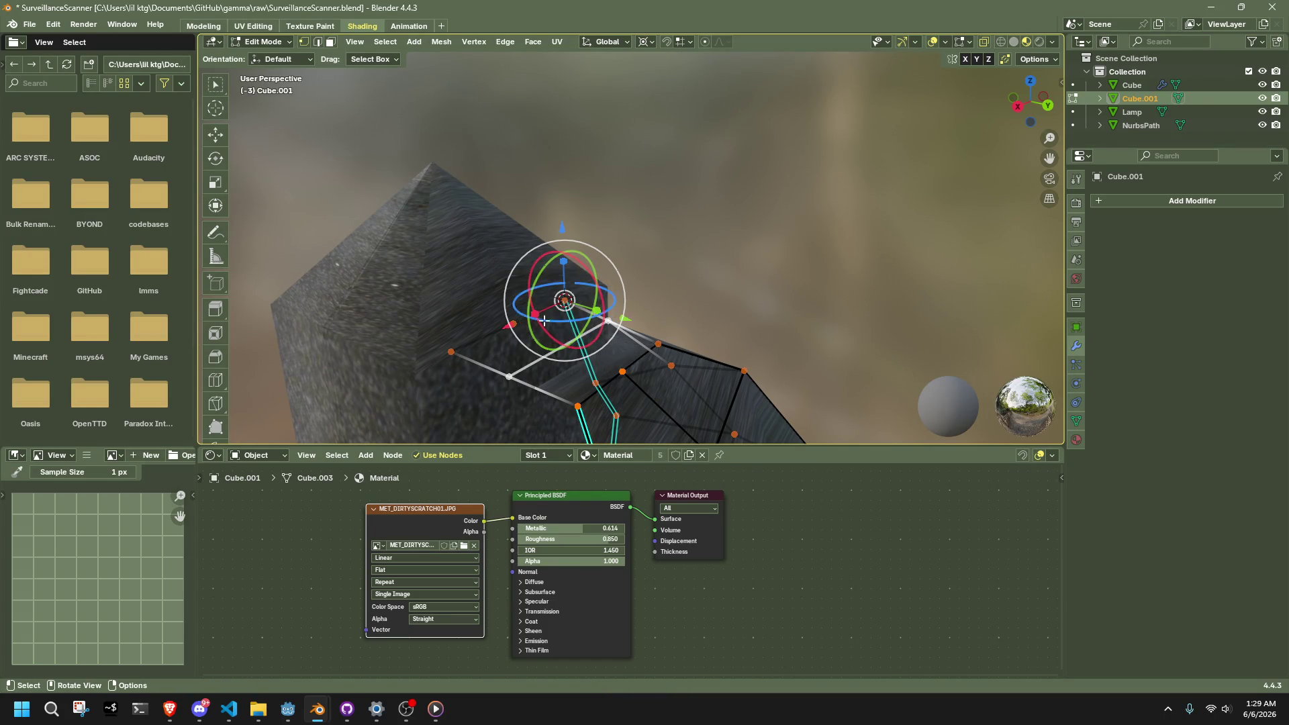
mouse_move(783, 276)
middle_down()
mouse_move(742, 332)
mouse_move(767, 382)
mouse_move(748, 373)
middle_up()
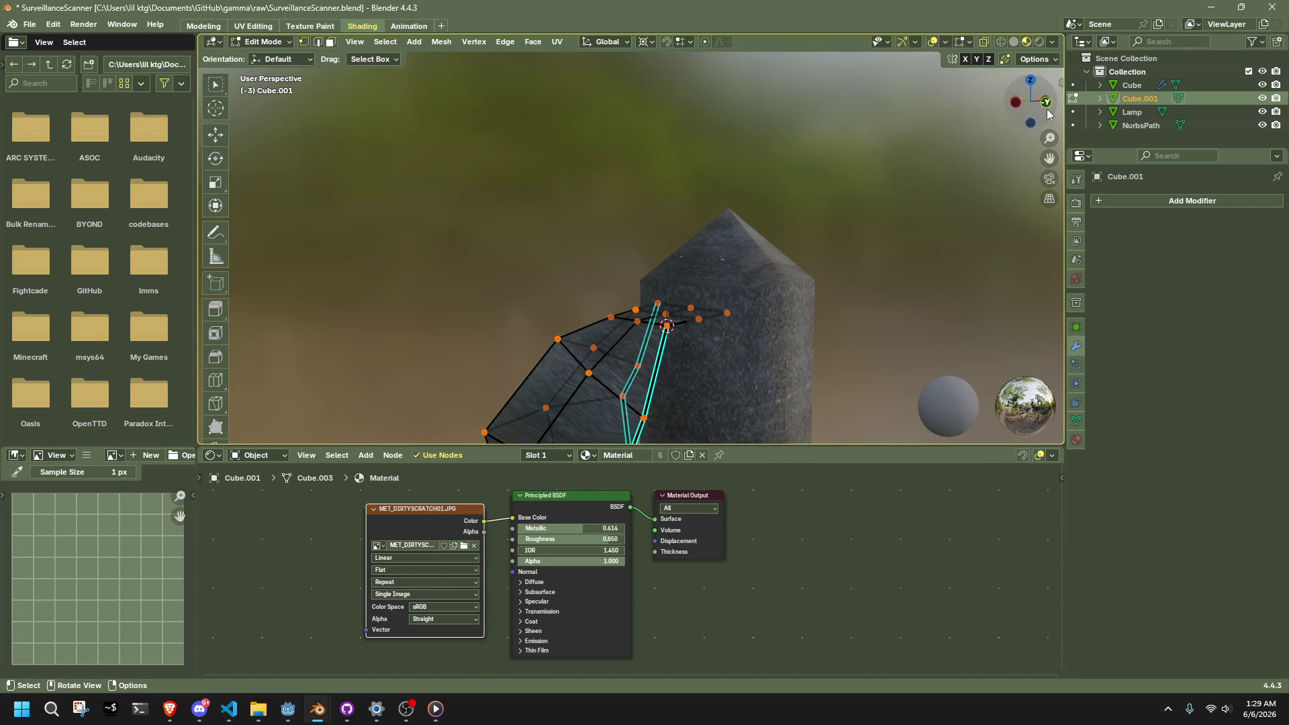
mouse_move(720, 306)
middle_down()
mouse_move(724, 329)
mouse_move(719, 317)
mouse_move(762, 279)
middle_up()
mouse_move(685, 285)
middle_down()
mouse_move(640, 296)
mouse_move(628, 284)
mouse_move(873, 240)
mouse_move(888, 249)
middle_up()
key(g)
key(g)
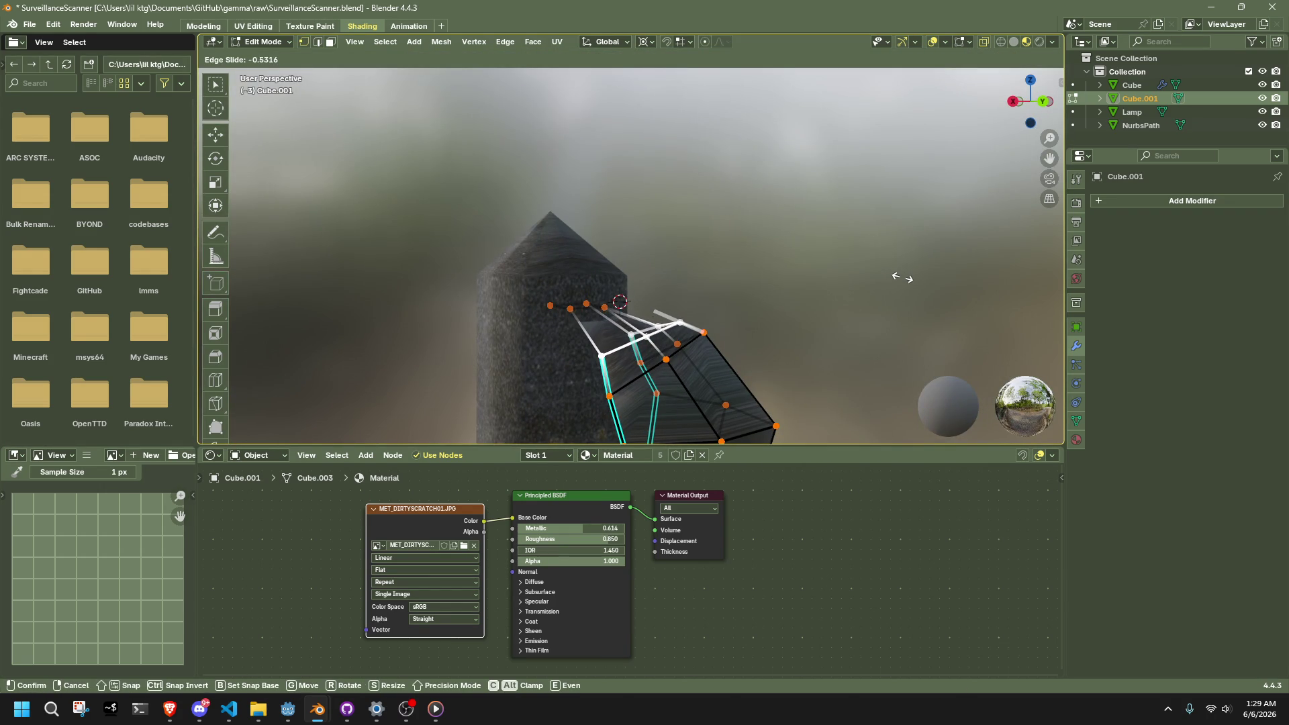
Step: Confirm the edge slide, then slide two more wing panel loops toward the lantern body
click(900, 275)
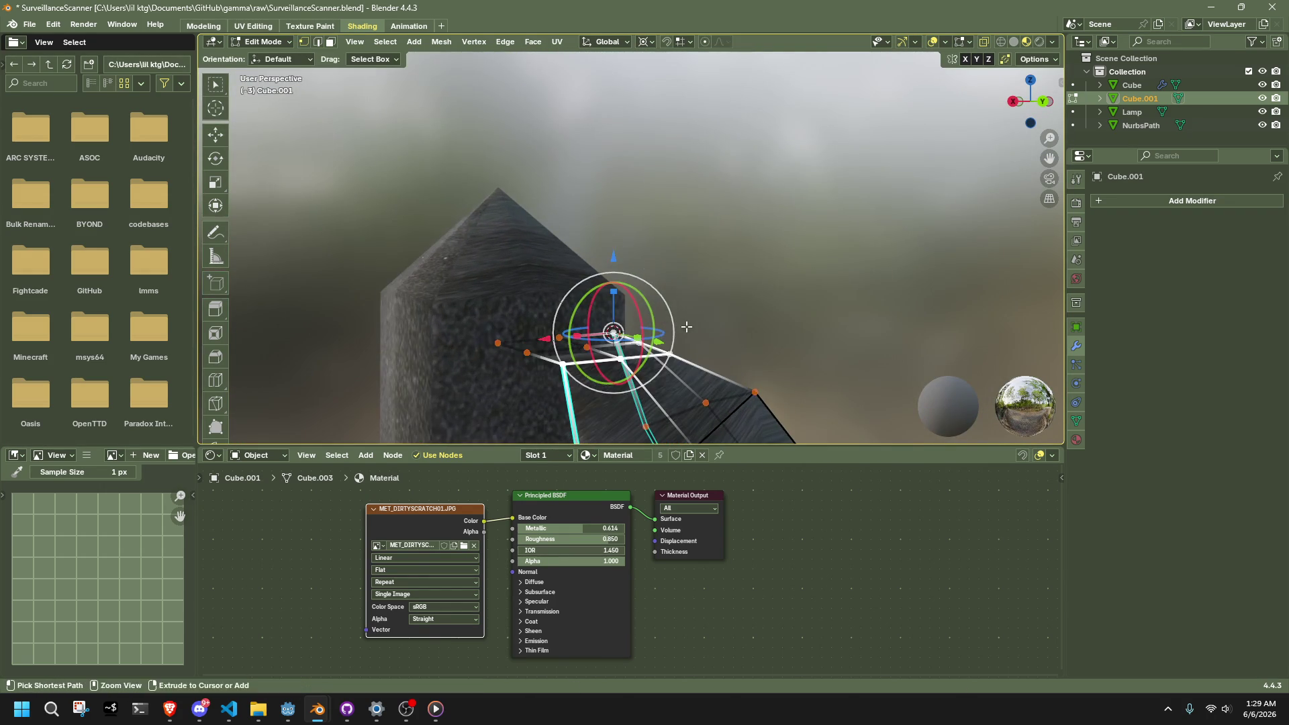
middle_drag(739, 202, 591, 5)
click(551, 307)
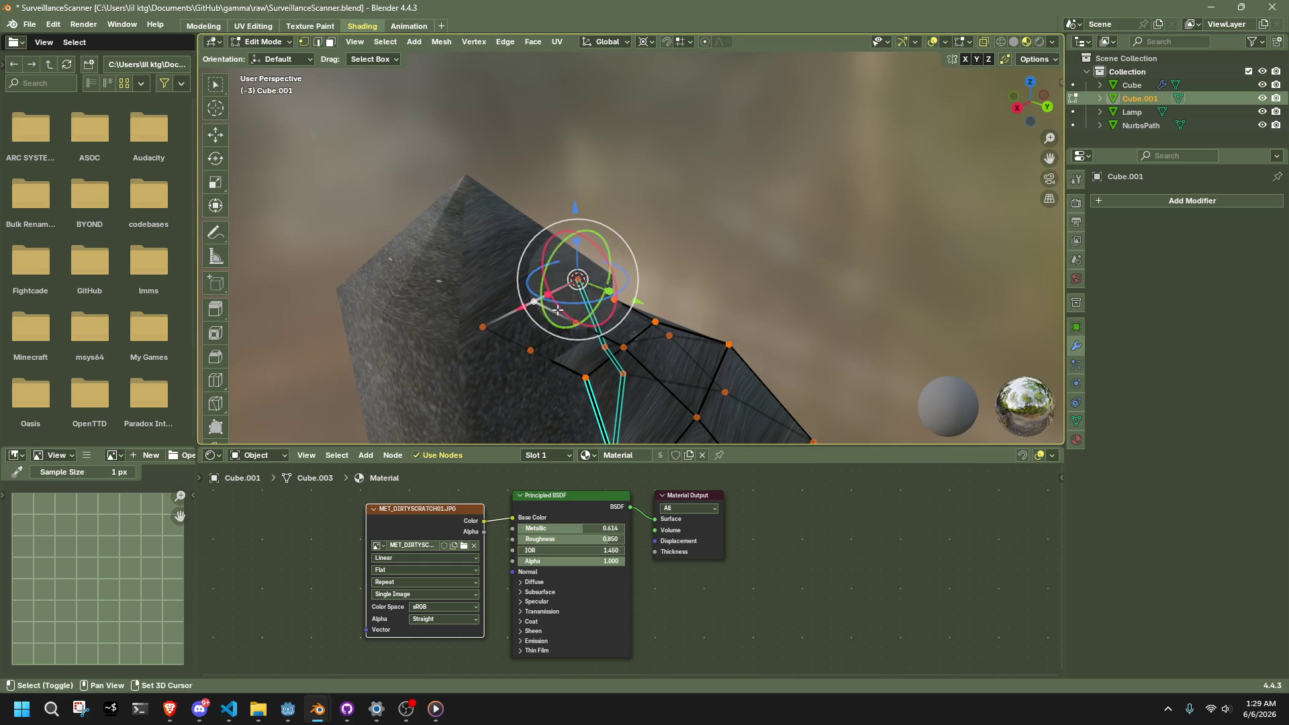
alt+click(515, 366)
key(g)
key(g)
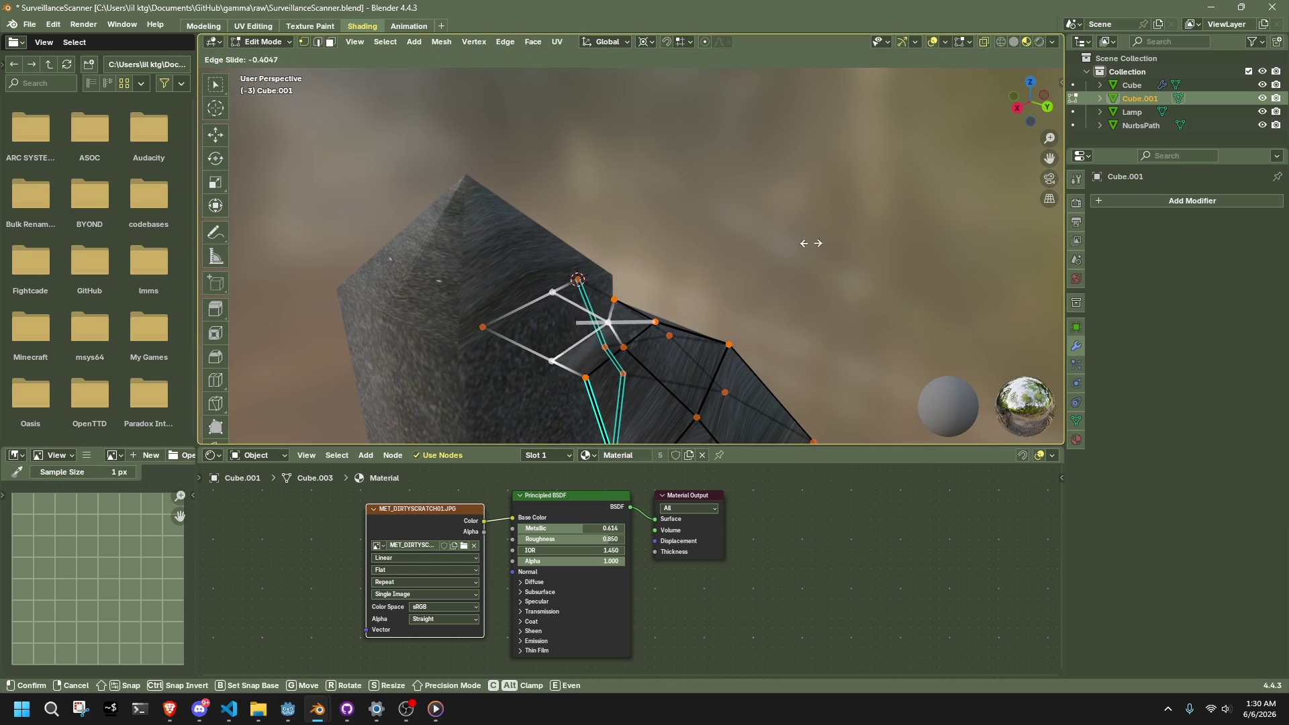
click(846, 254)
alt+click(611, 359)
mouse_move(712, 316)
middle_down()
mouse_move(676, 297)
mouse_move(776, 216)
mouse_move(837, 288)
mouse_move(691, 365)
middle_up()
key(g)
key(g)
click(818, 241)
Step: Flip the quad tessellation on the wing panel's two corner faces via Ctrl+F Face Data
click(721, 367)
key(ctrl+f)
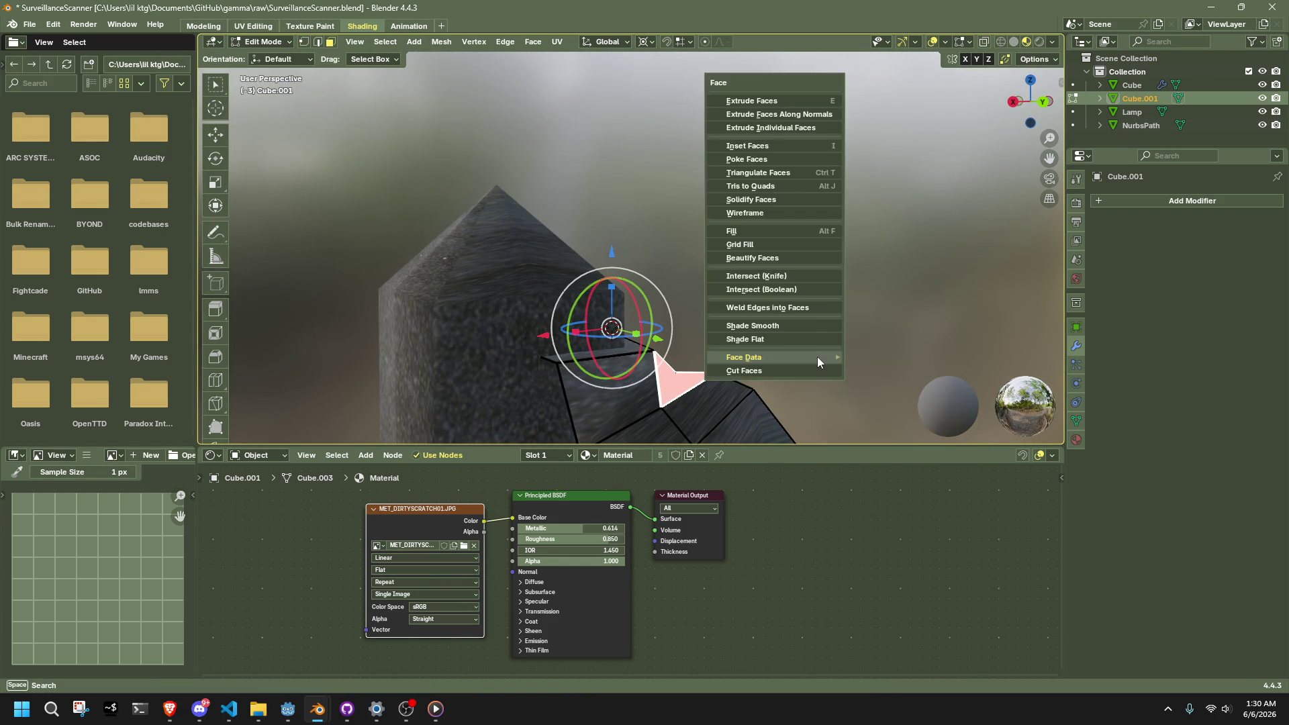
mouse_move(817, 356)
click(911, 417)
mouse_move(889, 376)
middle_down()
mouse_move(634, 367)
mouse_move(725, 343)
mouse_move(642, 299)
middle_up()
click(683, 328)
key(ctrl+f)
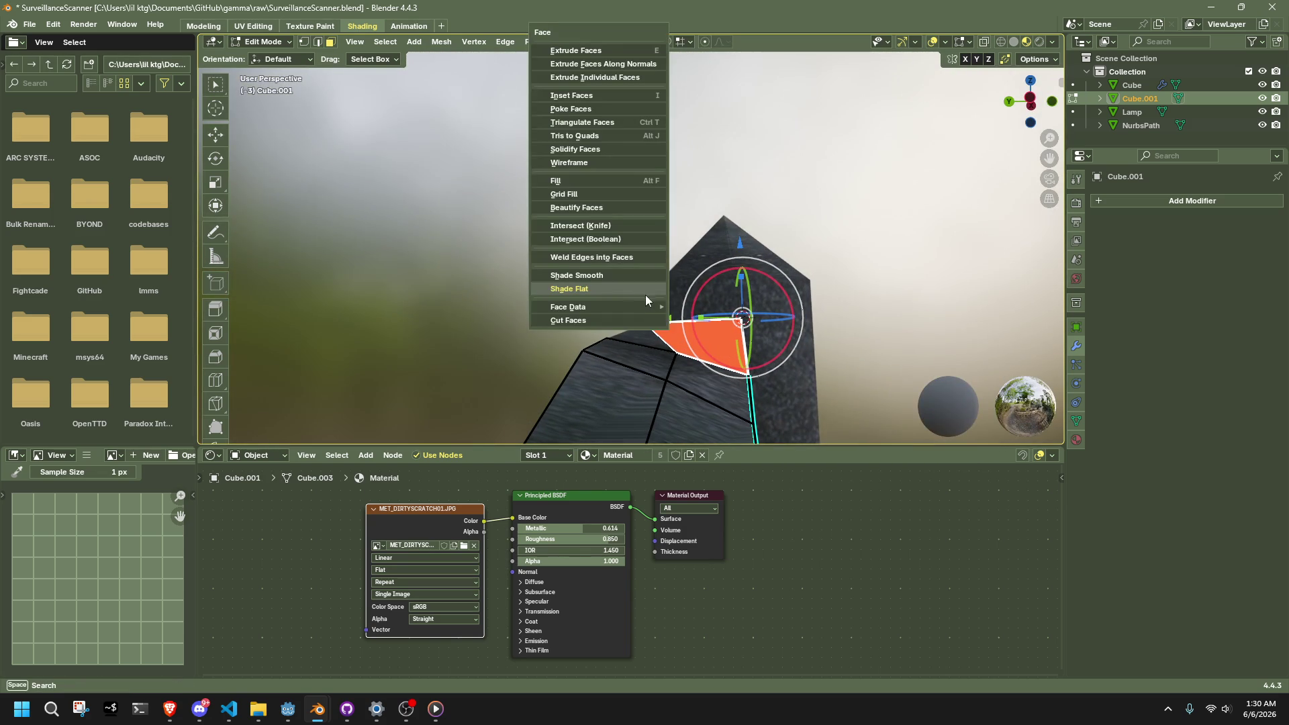
mouse_move(654, 307)
click(743, 359)
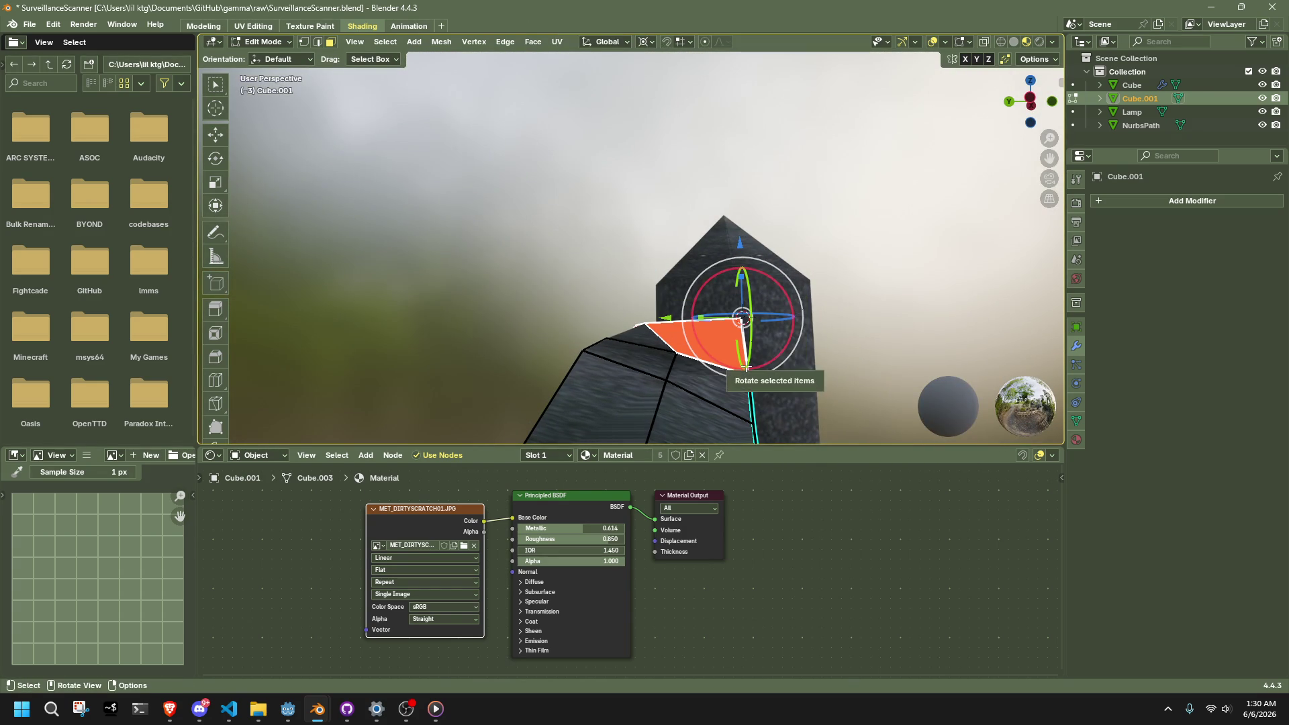
key(alt+Tab)
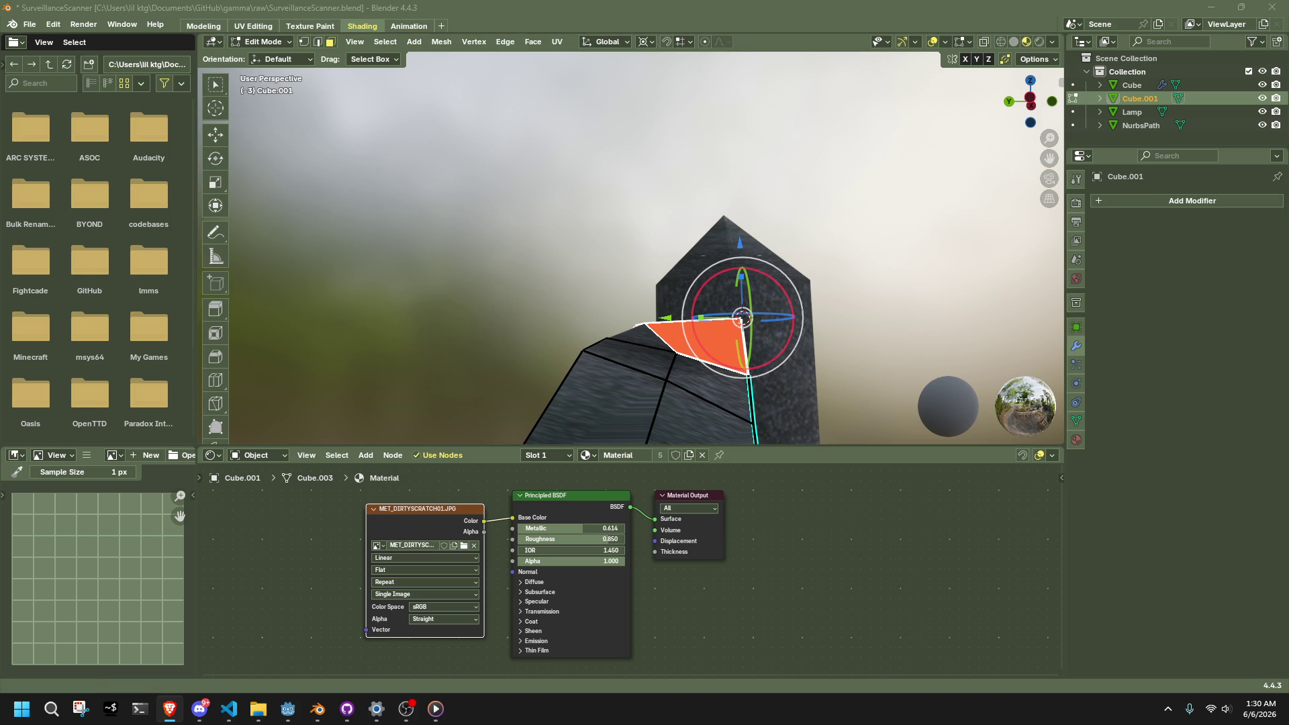
key(alt+Tab)
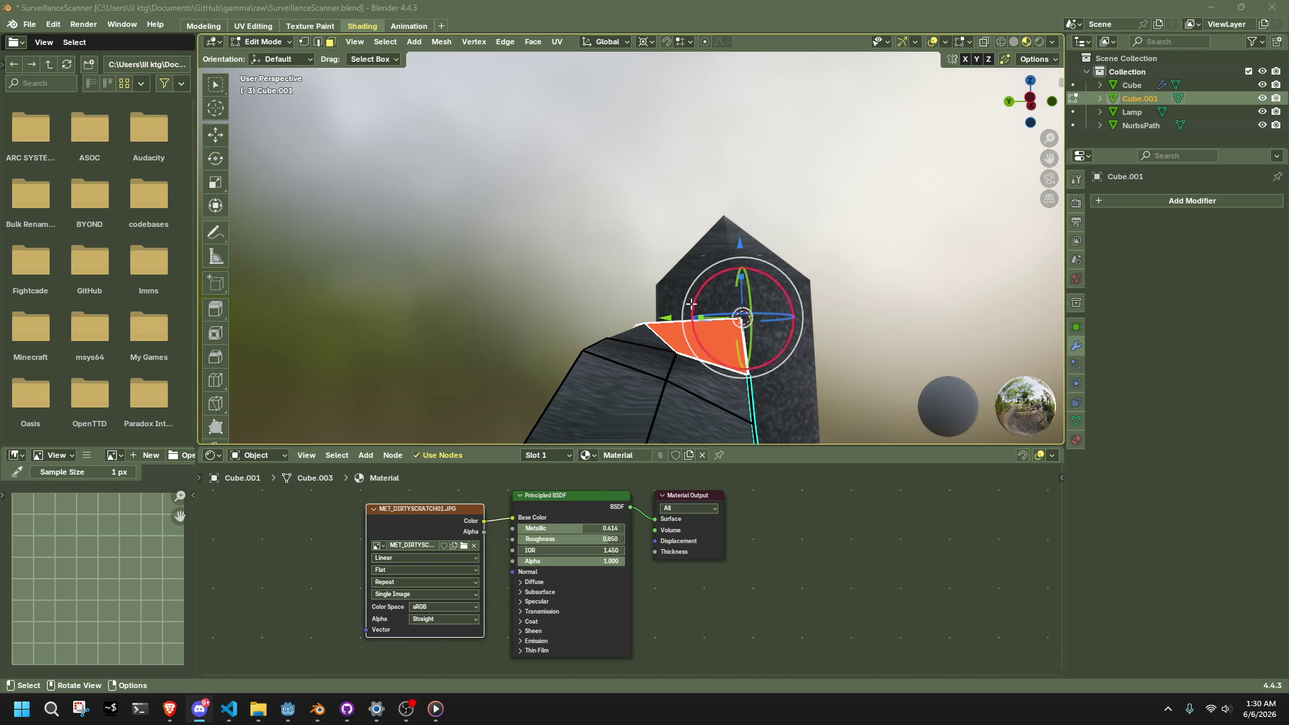
mouse_move(785, 261)
middle_down()
mouse_move(860, 425)
mouse_move(888, 329)
mouse_move(807, 348)
mouse_move(810, 383)
mouse_move(755, 235)
mouse_move(642, 256)
mouse_move(625, 296)
middle_up()
Step: Return to Object Mode and frame the Lamp object in the view
key(Tab)
click(889, 329)
click(624, 295)
key(KP_Decimal)
scroll(653, 92, up, 4)
mouse_move(654, 93)
middle_down()
mouse_move(491, 354)
mouse_move(726, 352)
mouse_move(714, 351)
middle_up()
Step: Rotate the wing panel as a trial, then undo it with Ctrl+Z
click(665, 342)
key(r)
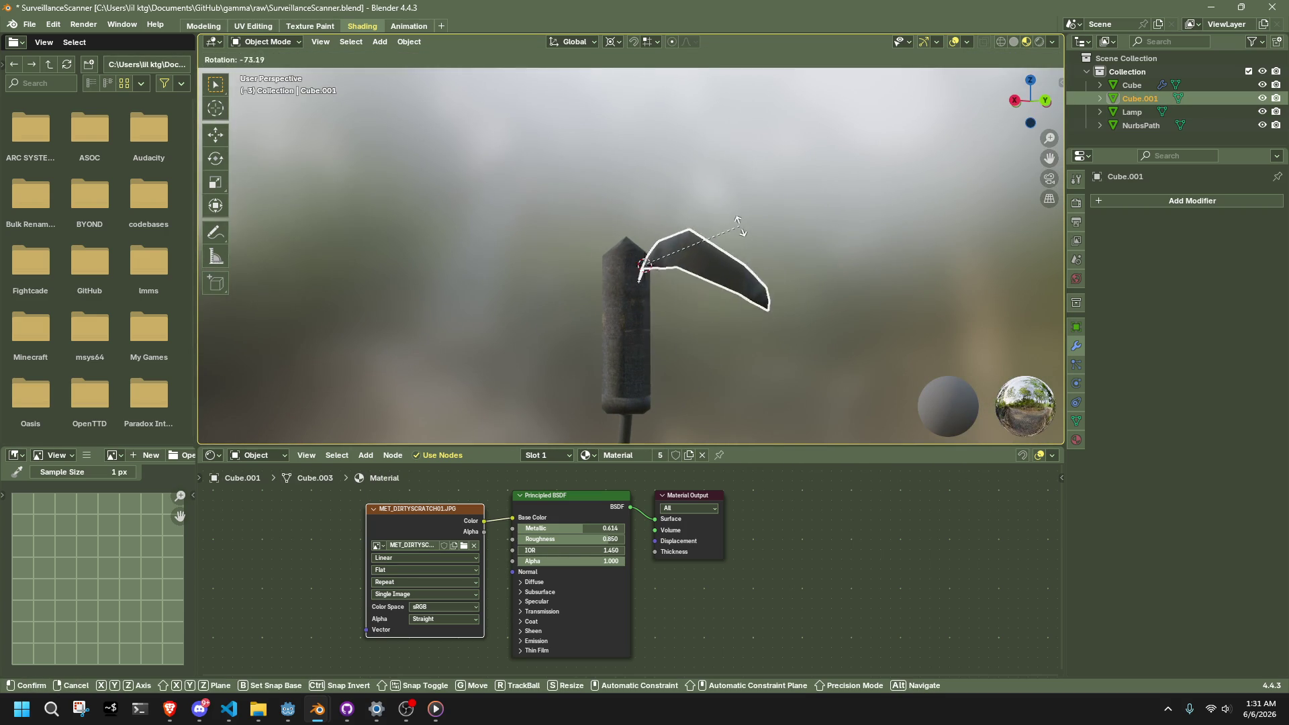
click(846, 311)
click(872, 337)
mouse_move(873, 337)
middle_down()
mouse_move(646, 317)
mouse_move(852, 333)
mouse_move(840, 318)
mouse_move(898, 341)
mouse_move(801, 297)
mouse_move(722, 285)
mouse_move(678, 330)
mouse_move(904, 307)
mouse_move(633, 274)
middle_up()
click(839, 318)
key(Tab)
key(ctrl+z)
key(ctrl+z)
key(ctrl+z)
click(634, 329)
Step: In Edit Mode, select the vertical loops and the vertices around the lantern body's top
key(Tab)
scroll(695, 266, up, 2)
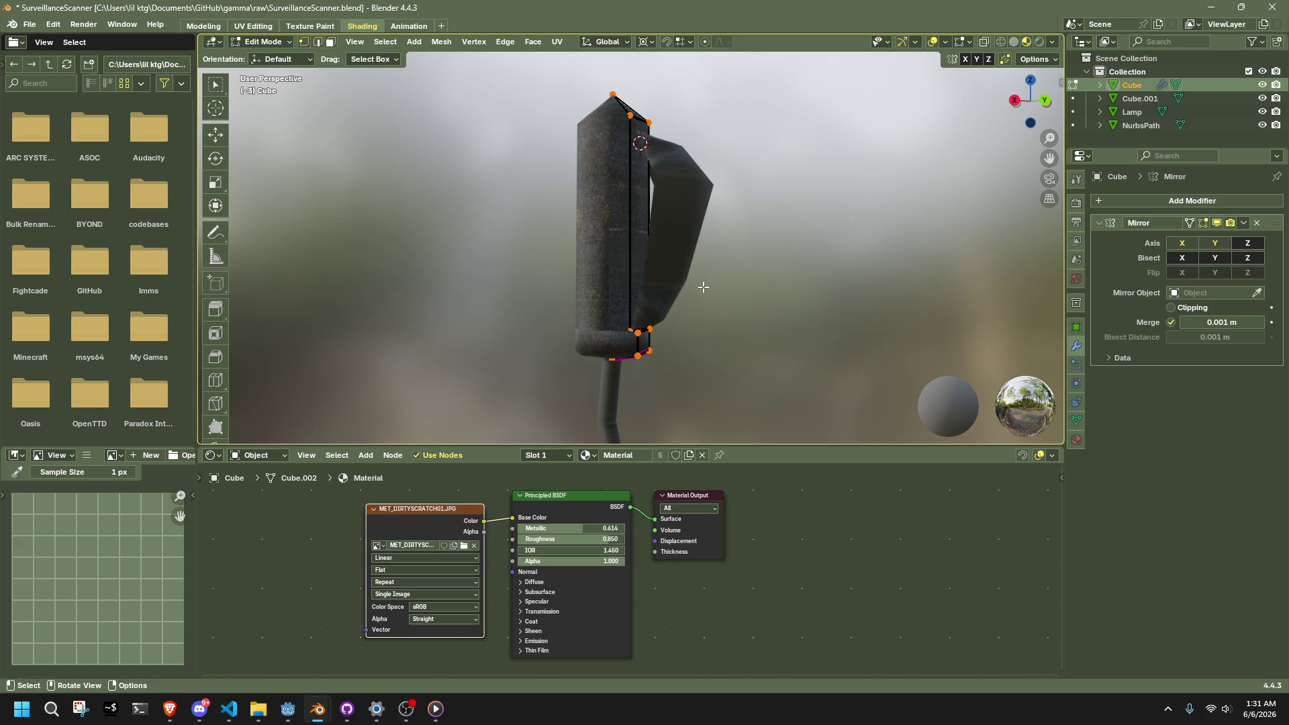
scroll(702, 285, up, 3)
scroll(731, 305, down, 1)
alt+click(712, 391)
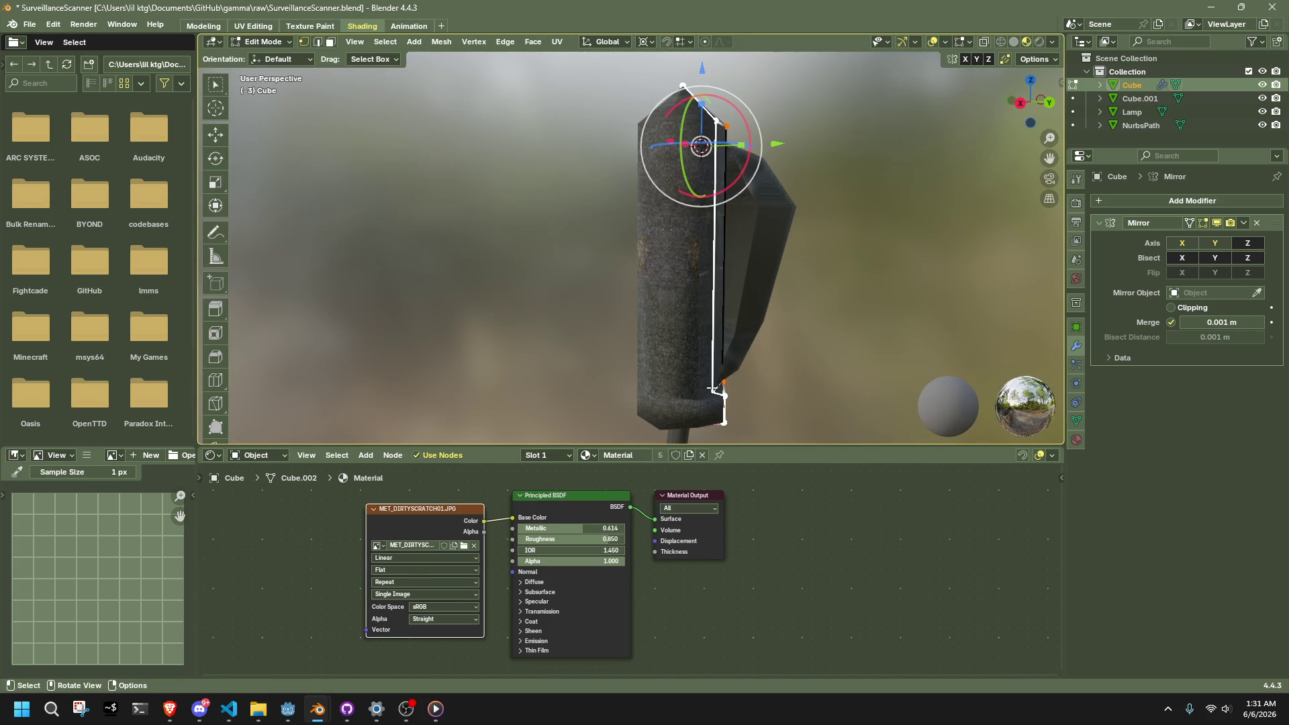
mouse_move(833, 335)
middle_down()
mouse_move(752, 255)
mouse_move(638, 191)
middle_up()
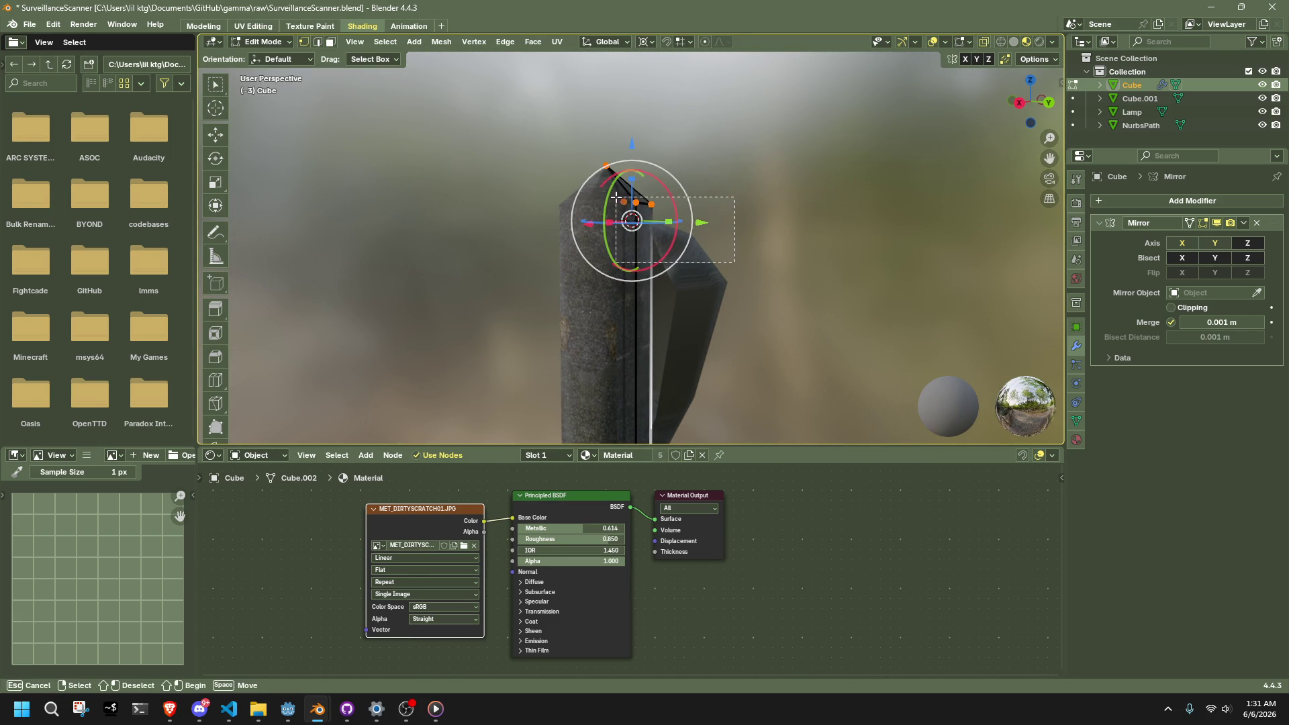
alt+shift+click(630, 182)
drag(511, 173, 674, 199)
Step: Extrude the top faces along their normals to form the cap and select its edge loop
right_click(685, 182)
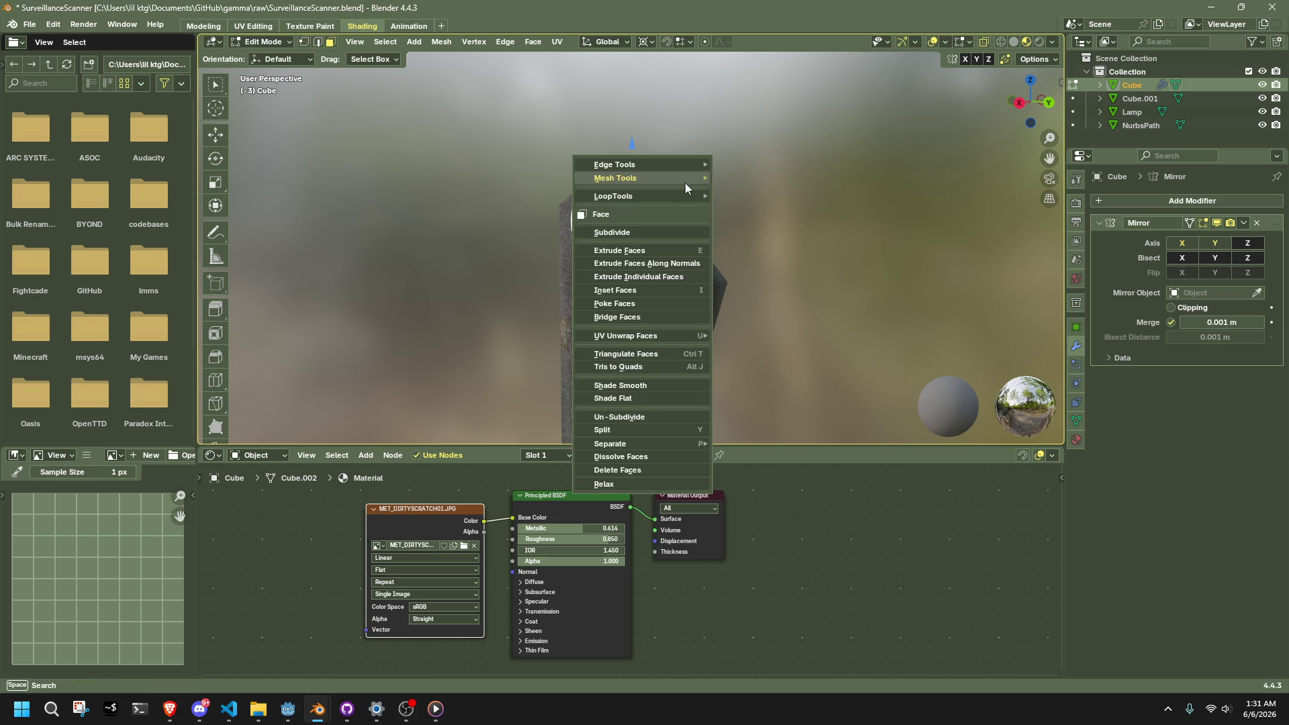
click(677, 262)
right_click(717, 229)
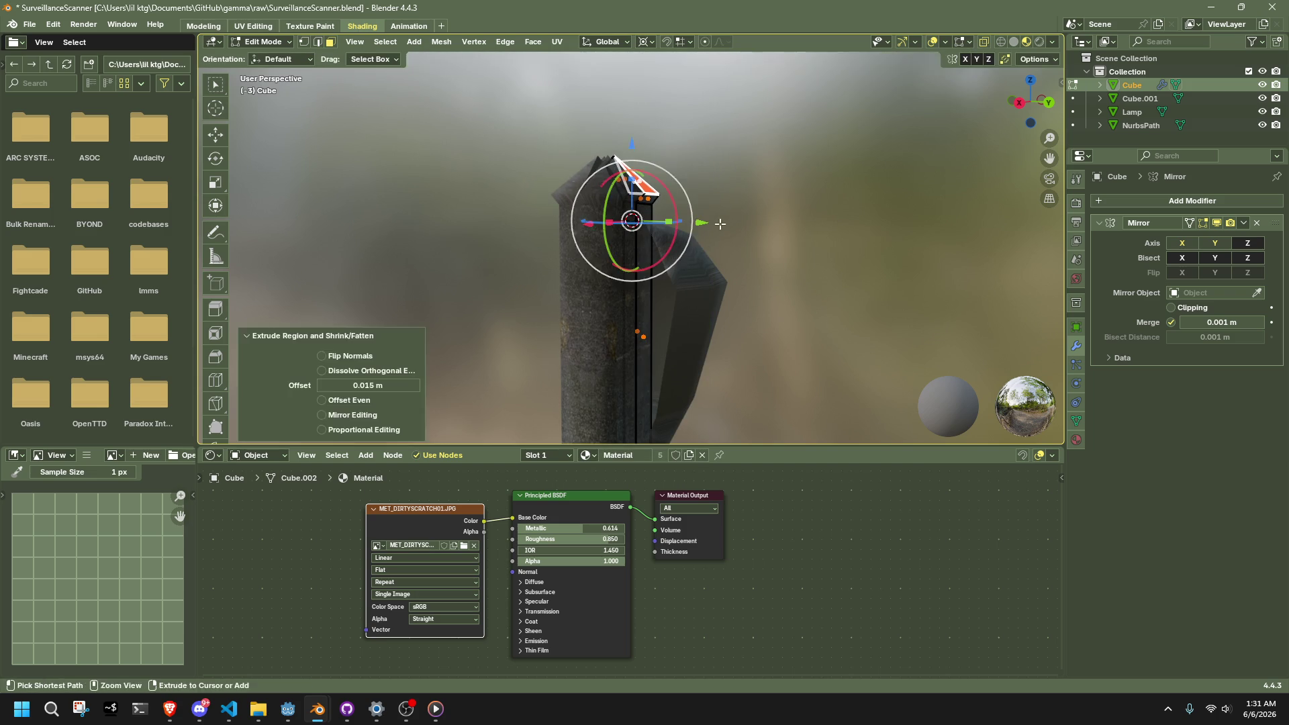
key(ctrl+z)
right_click(748, 211)
click(748, 212)
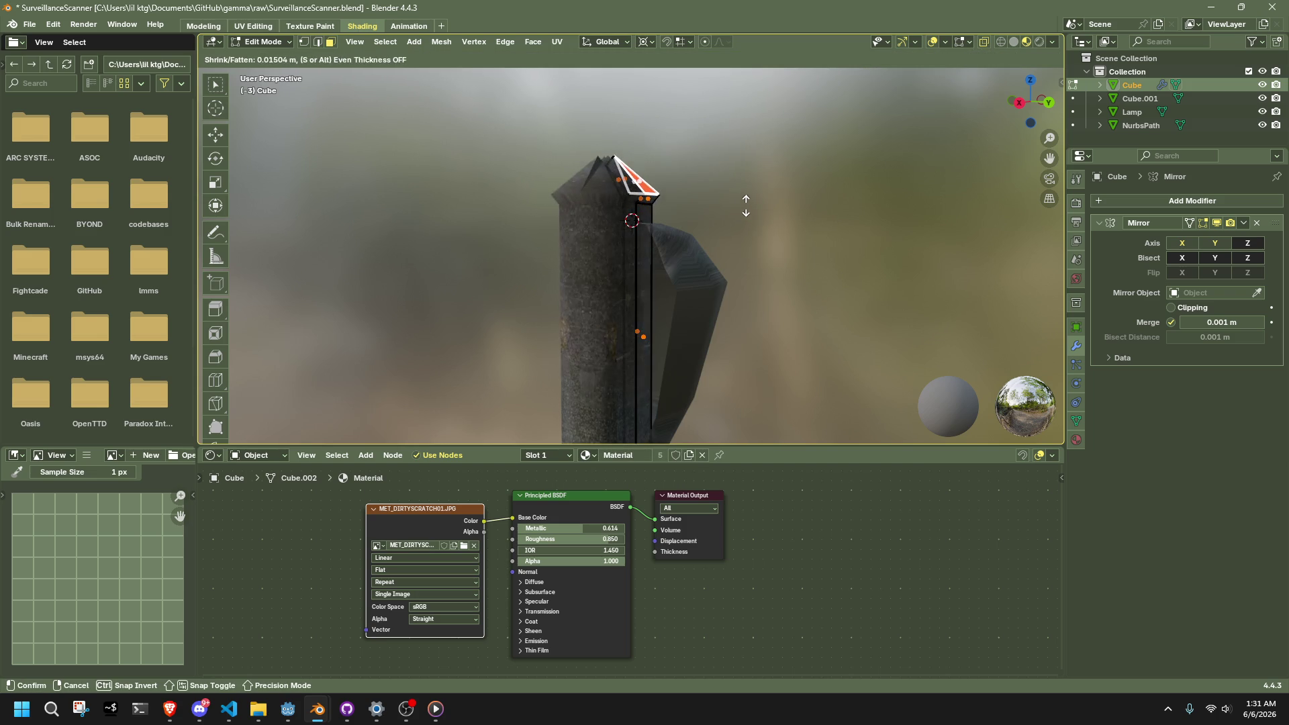
click(745, 206)
mouse_move(746, 205)
middle_down()
mouse_move(785, 268)
mouse_move(776, 285)
mouse_move(742, 269)
mouse_move(483, 265)
middle_up()
alt+click(396, 260)
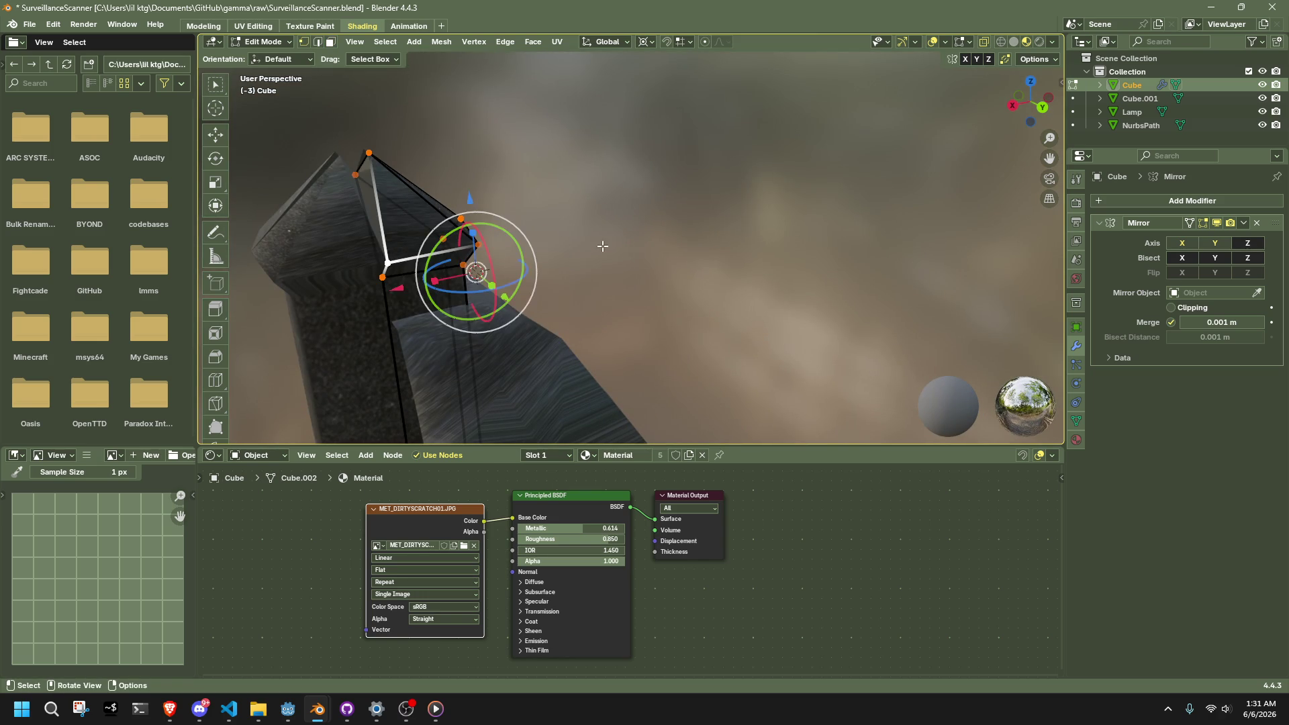
scroll(651, 170, down, 3)
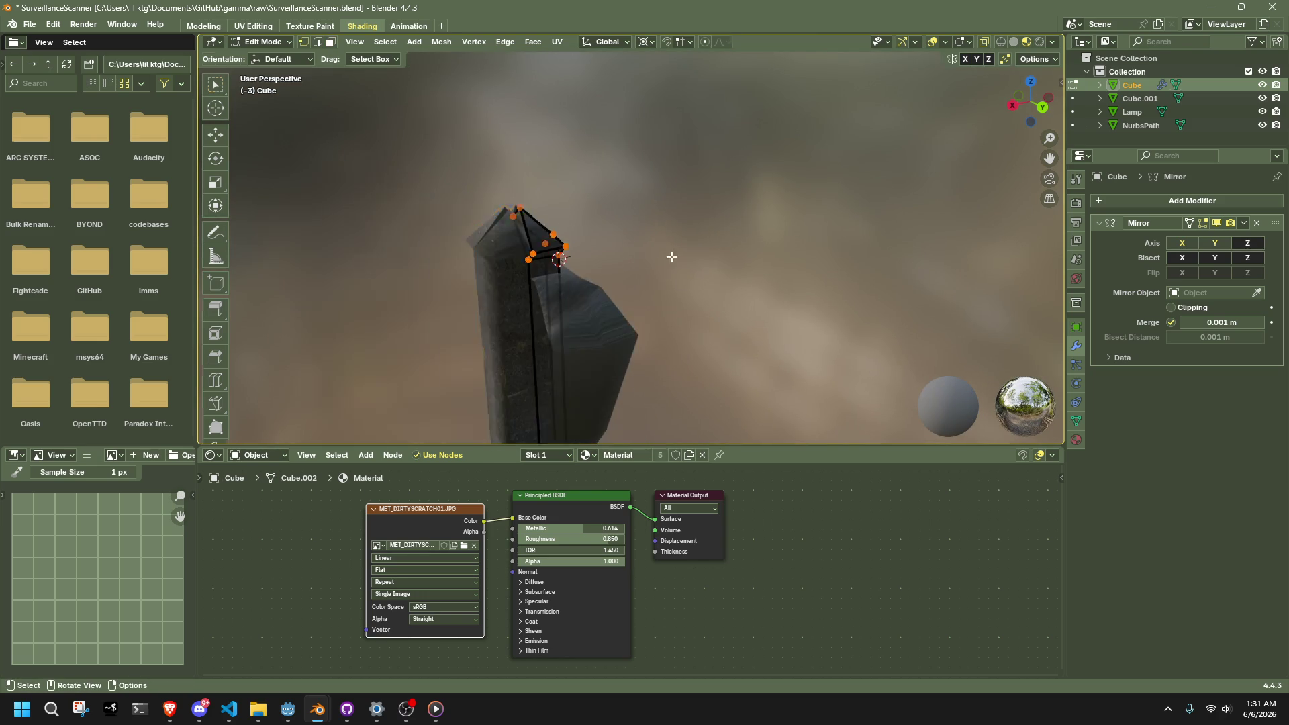
Step: Scale the selected strip horizontally with S Shift+Z, narrowing it to about 0.3118
key(Tab)
mouse_move(702, 307)
middle_down()
mouse_move(692, 240)
mouse_move(538, 290)
mouse_move(530, 349)
mouse_move(530, 253)
mouse_move(806, 291)
middle_up()
key(Tab)
key(s)
key(shift+z)
click(810, 287)
key(shift+s)
key(Escape)
key(s)
key(shift+z)
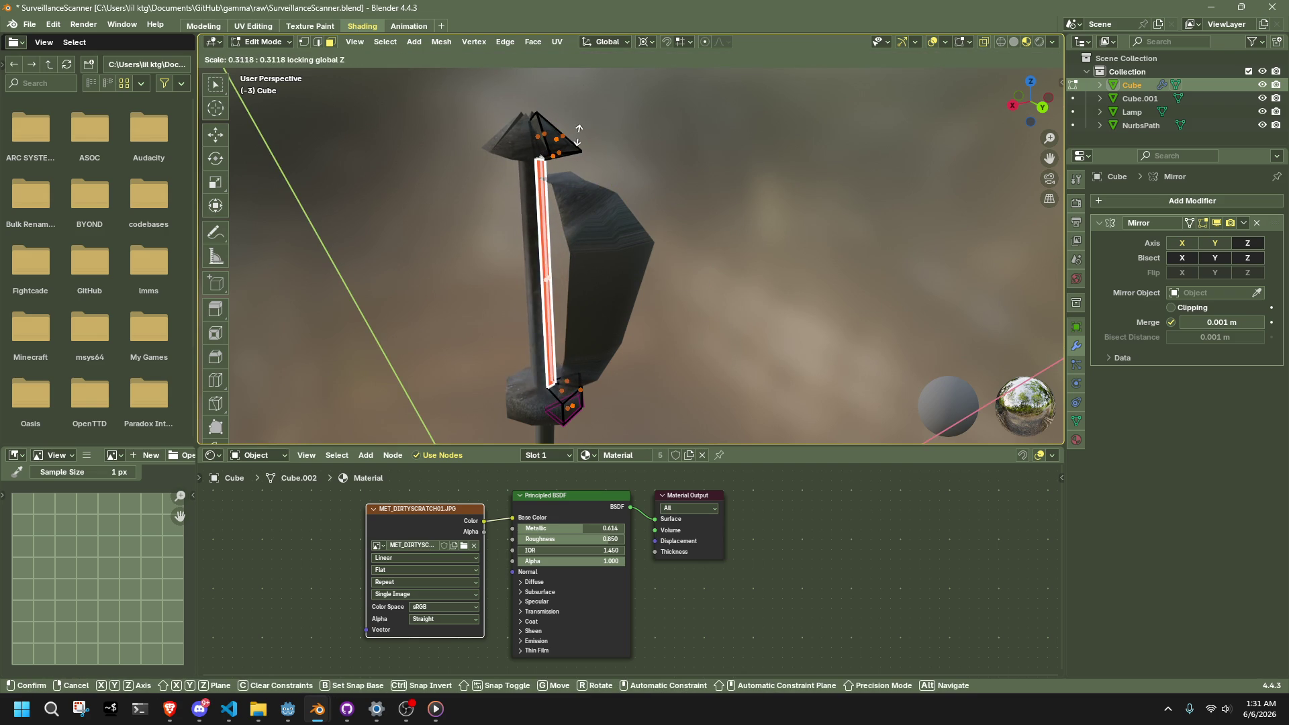
click(604, 101)
Step: Return to Object Mode and save SurveillanceScanner.blend
key(Tab)
click(745, 204)
scroll(725, 214, down, 5)
mouse_move(703, 231)
middle_down()
mouse_move(867, 204)
mouse_move(761, 215)
mouse_move(694, 195)
mouse_move(599, 201)
middle_up()
key(ctrl+s)
scroll(599, 201, up, 8)
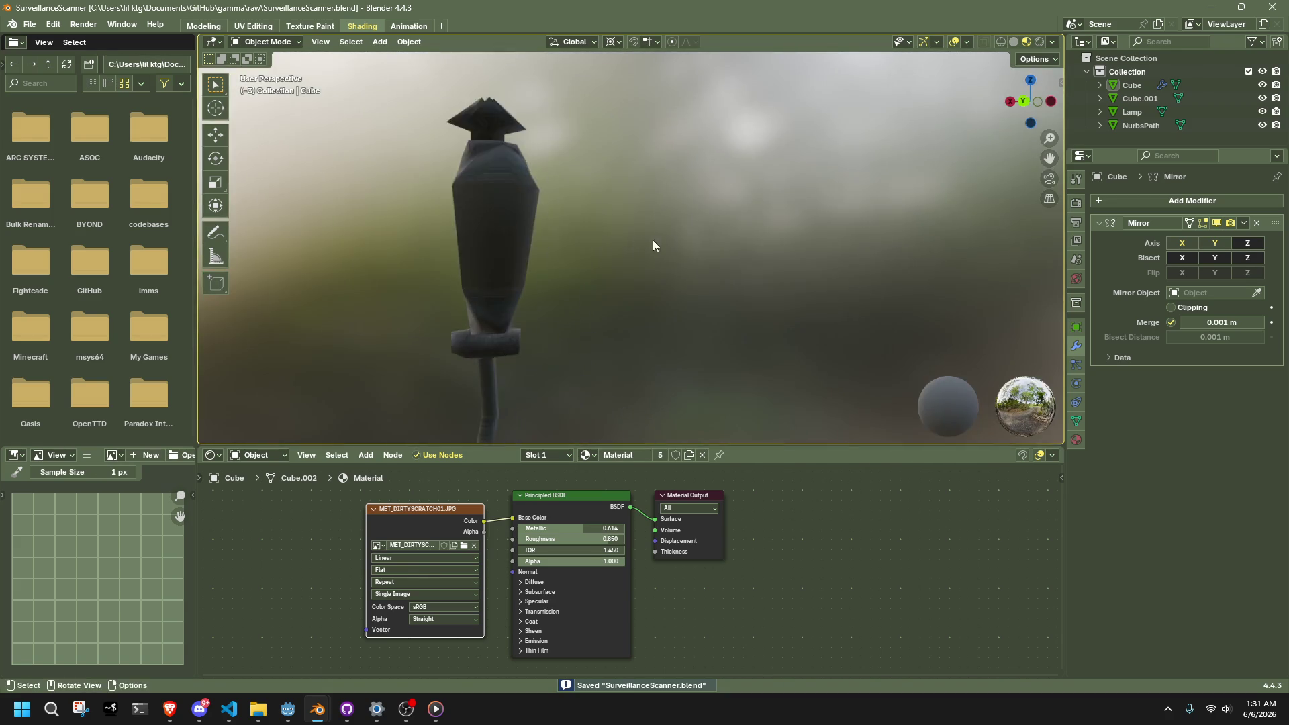
Step: Undo a trial move of the wing panel, then edit its mesh and select a face near the lantern
middle_drag(644, 244, 823, 259)
click(692, 215)
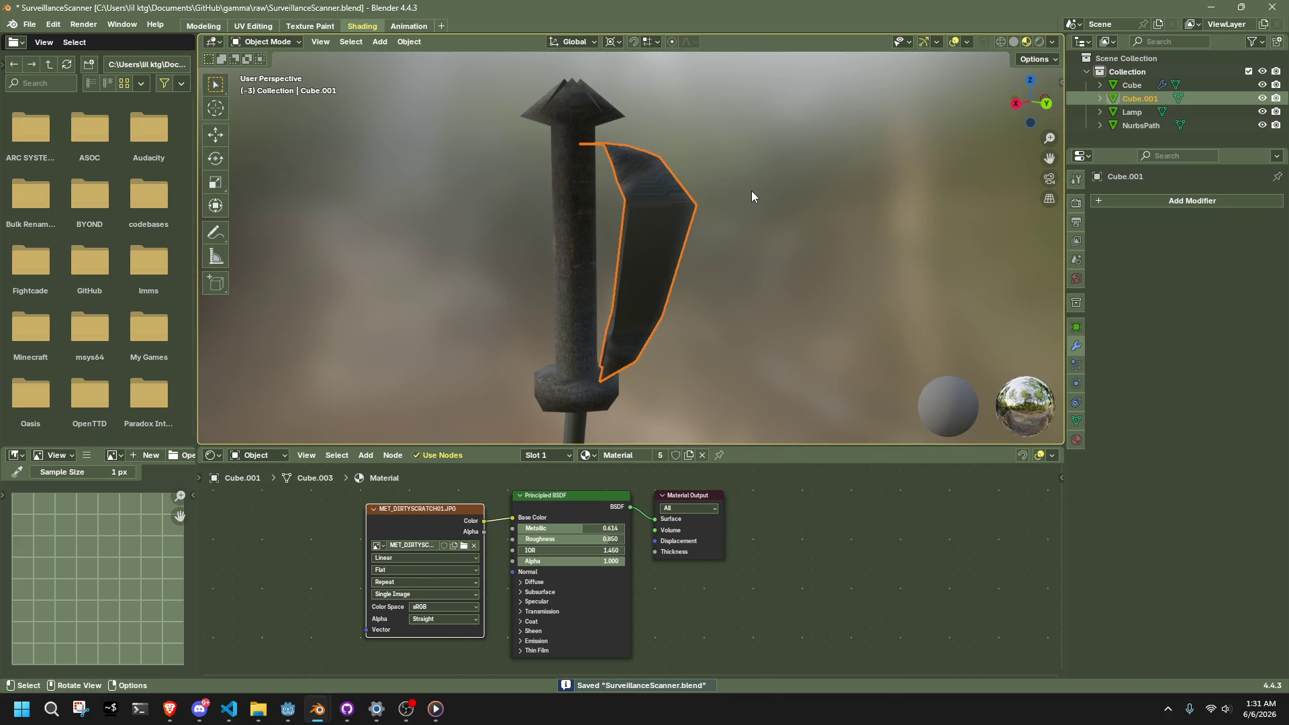
key(g)
click(756, 182)
key(ctrl+z)
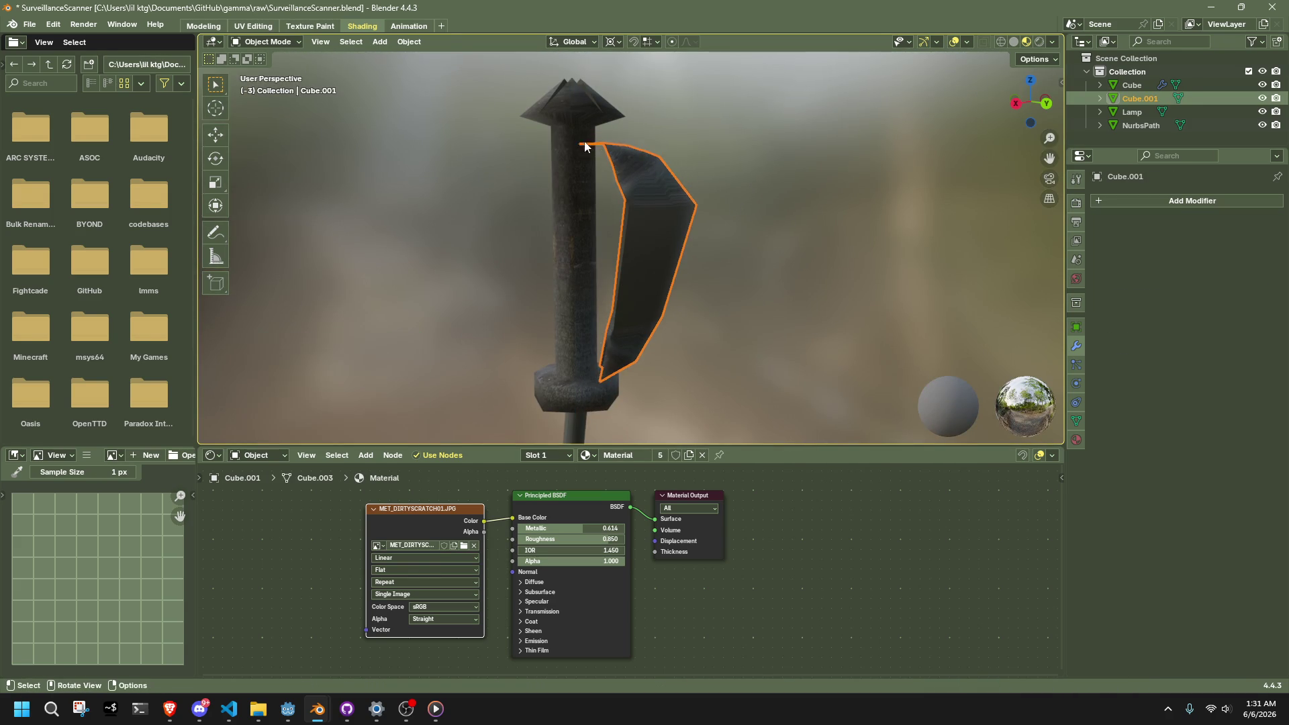
click(566, 175)
key(g)
key(Escape)
click(651, 159)
key(Tab)
click(690, 360)
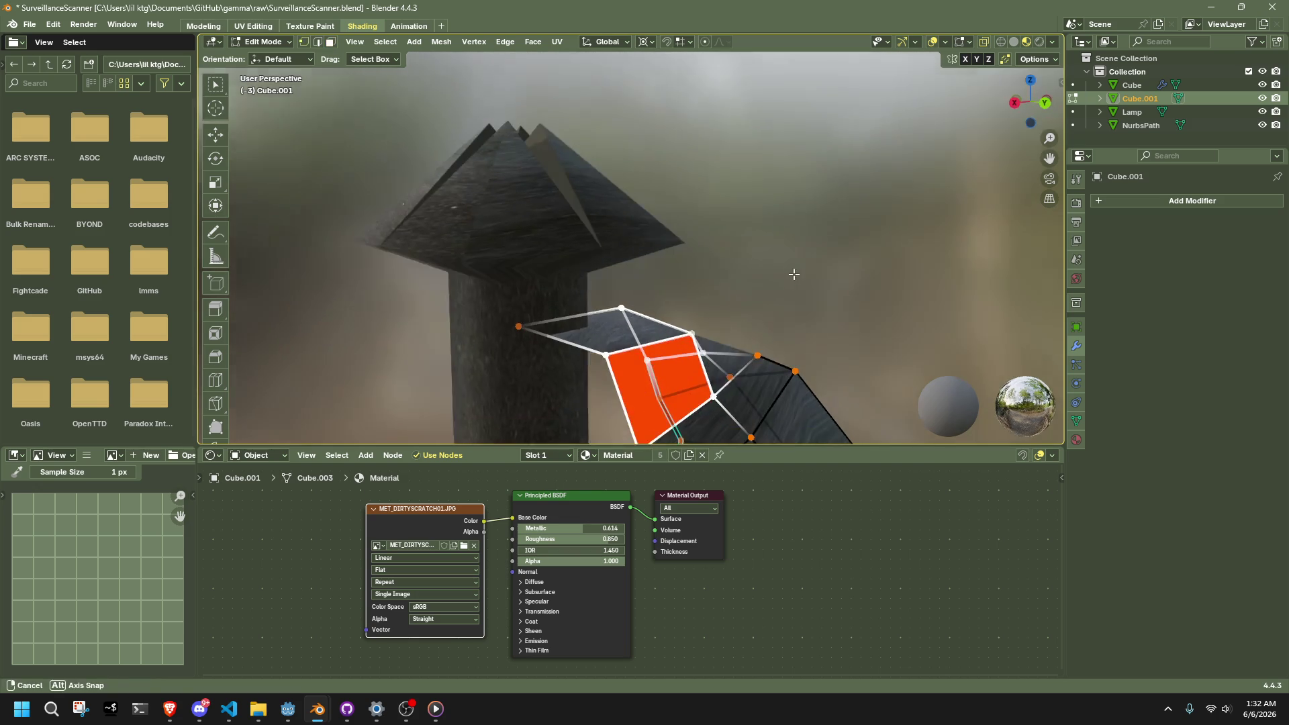